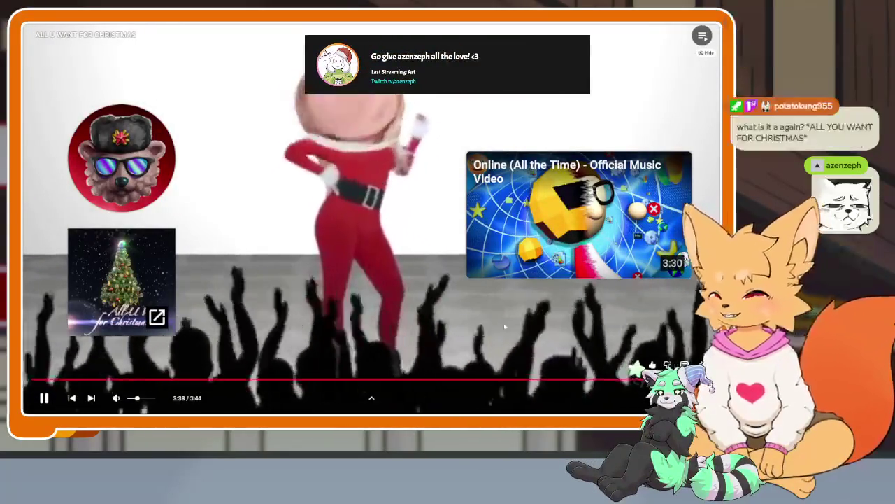
Step: Pause the ALL U WANT FOR CHRISTMAS video, leave fullscreen and put the browser window away
left_click(504, 326)
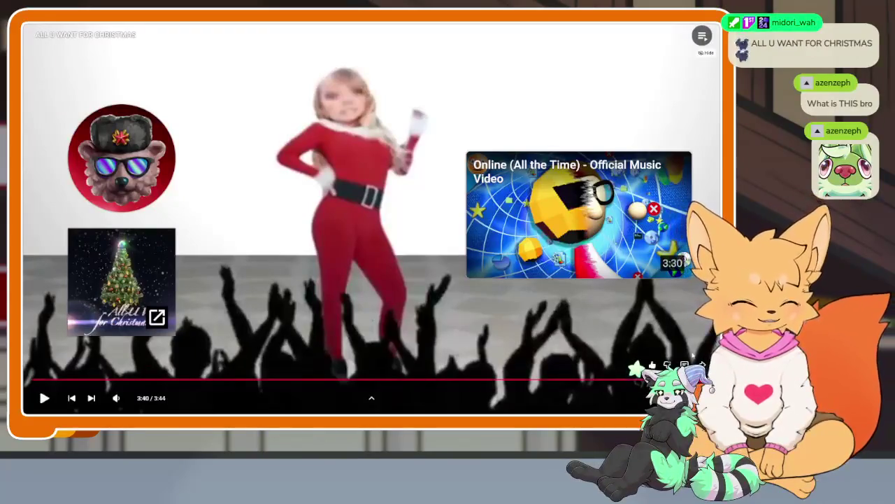
key("Escape")
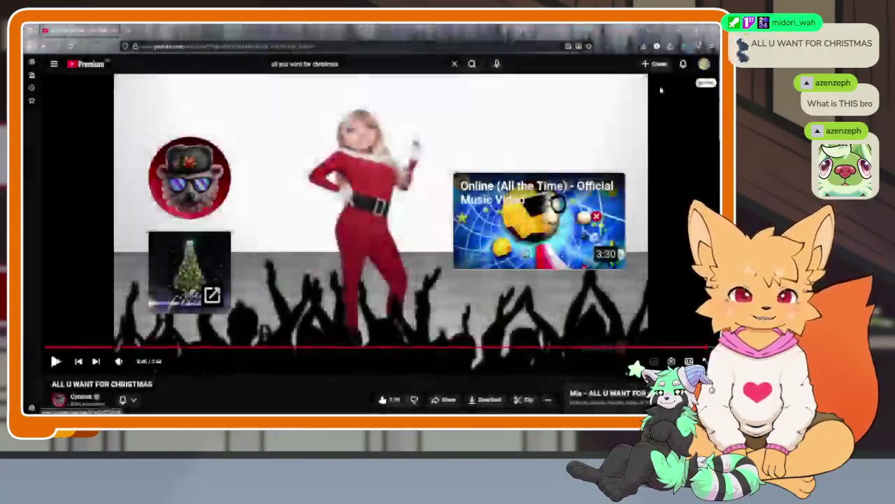
left_click(713, 31)
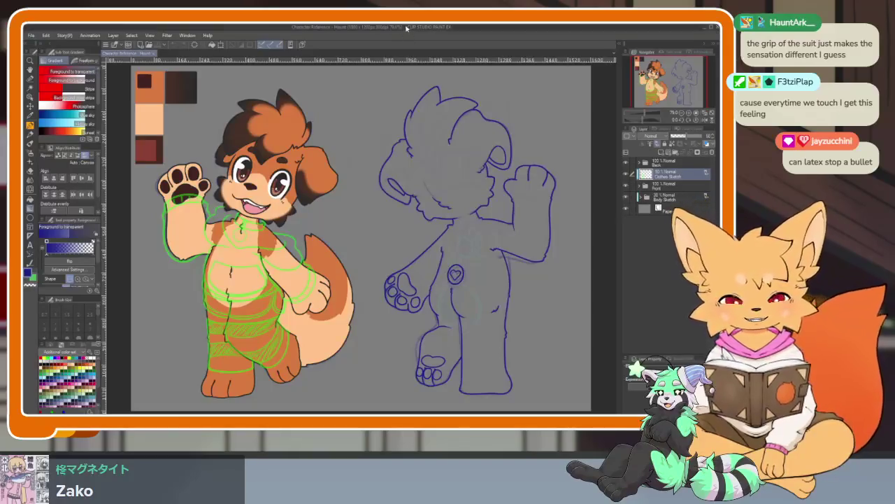
Step: Nudge the Clip Studio Paint canvas view slightly to show the dog drawing
left_click_drag(391, 318, 407, 322)
Step: Select Clothes Sketch and add a new layer folder with a fresh layer above it
scroll(407, 321, "up", 2)
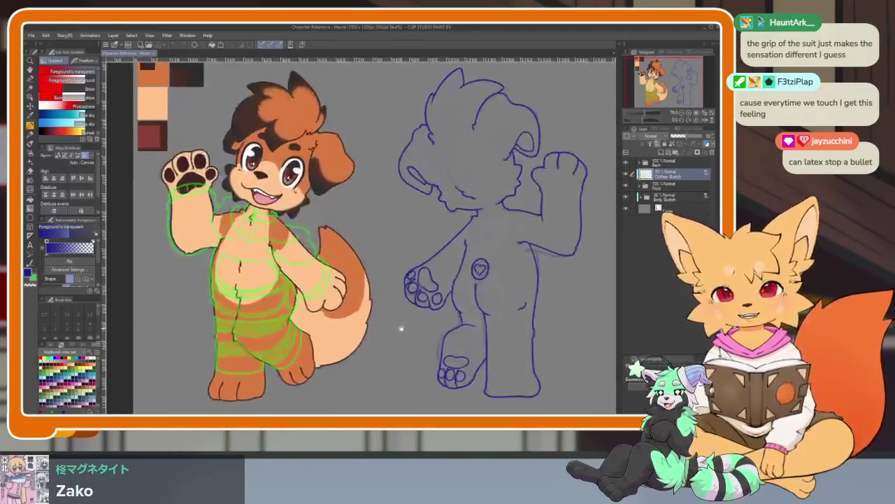
key("b")
key("Tab")
key("Tab")
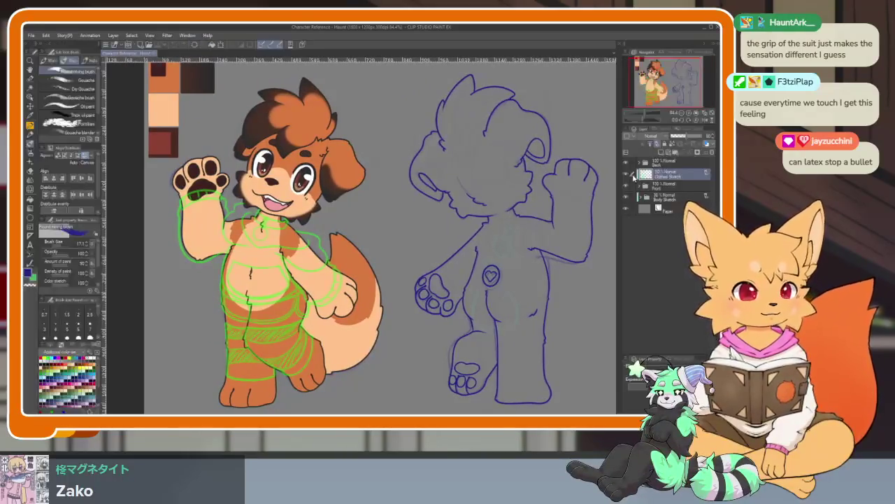
left_click(627, 175)
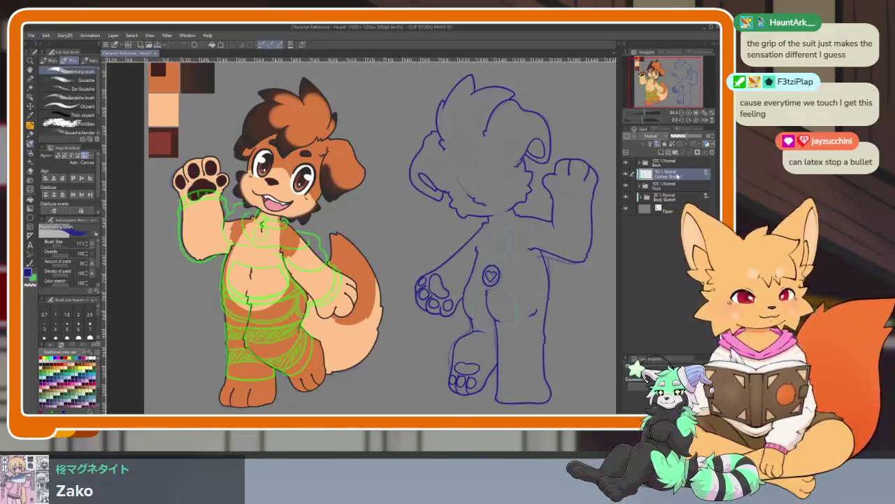
left_click(626, 163)
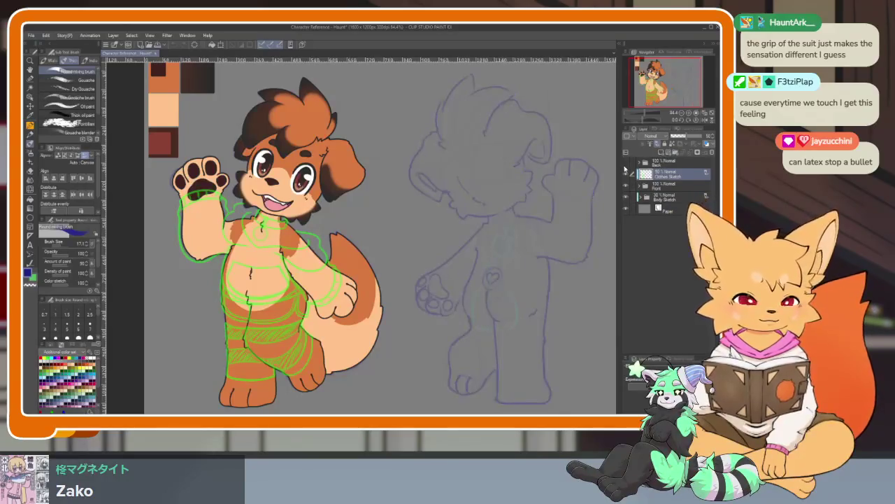
left_click(626, 163)
left_click(675, 153)
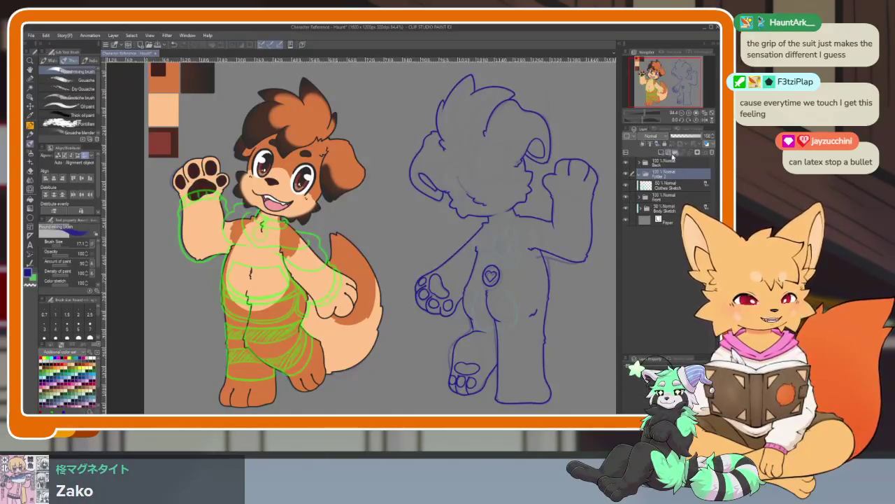
left_click(675, 152)
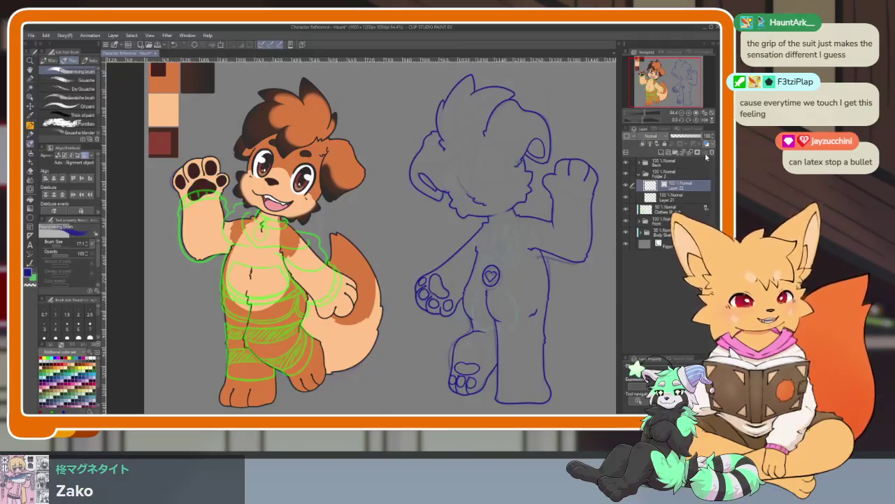
scroll(345, 304, "up", 2)
scroll(345, 305, "up", 2)
scroll(345, 305, "down", 3)
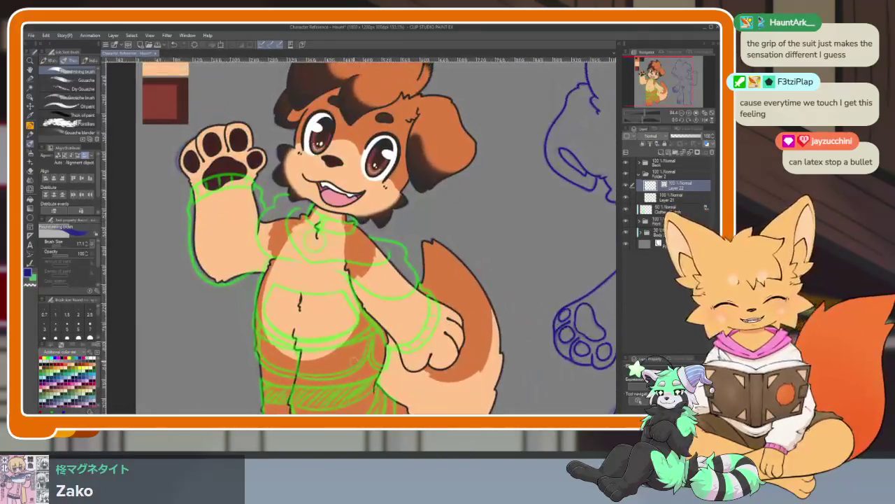
Step: Switch to the G-Pen at size 6 and undo a trial stroke across the torso
key("p")
scroll(366, 333, "up", 2)
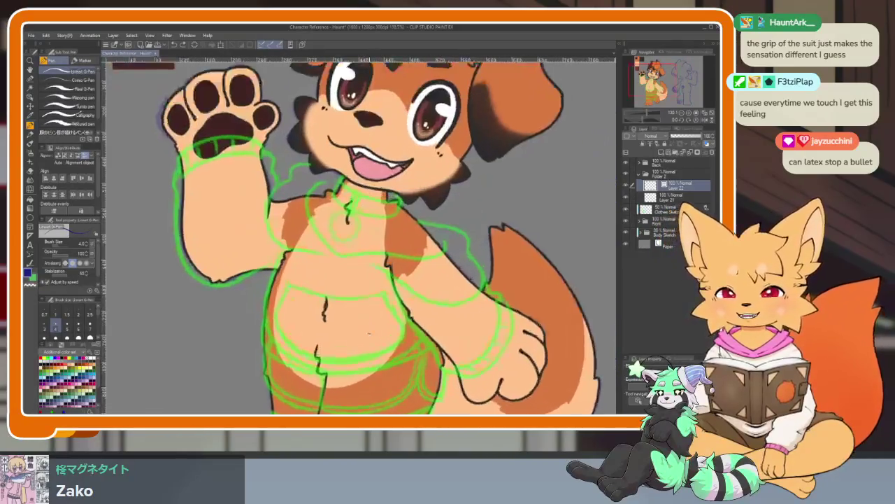
scroll(365, 332, "up", 1)
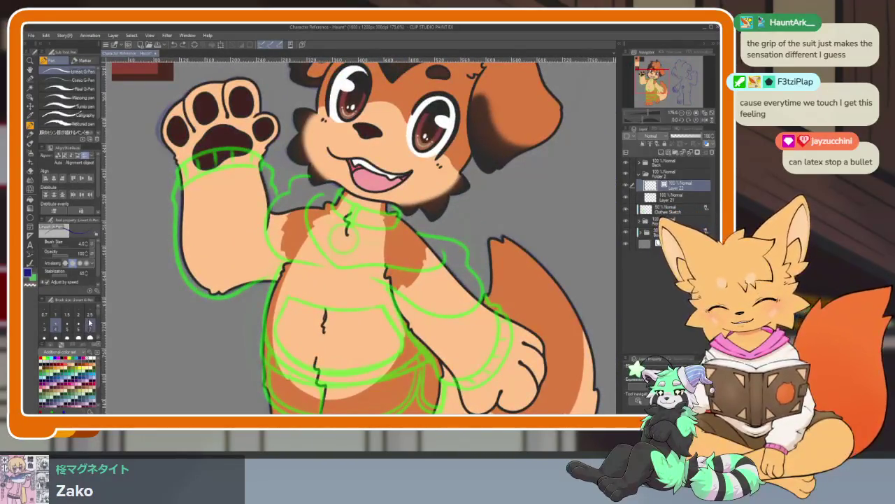
left_click(78, 324)
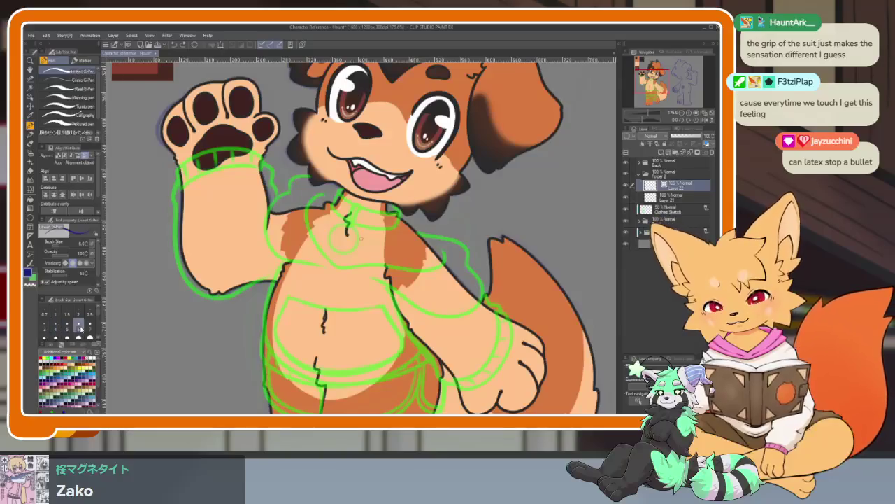
left_click_drag(340, 343, 384, 270)
key("ctrl+z")
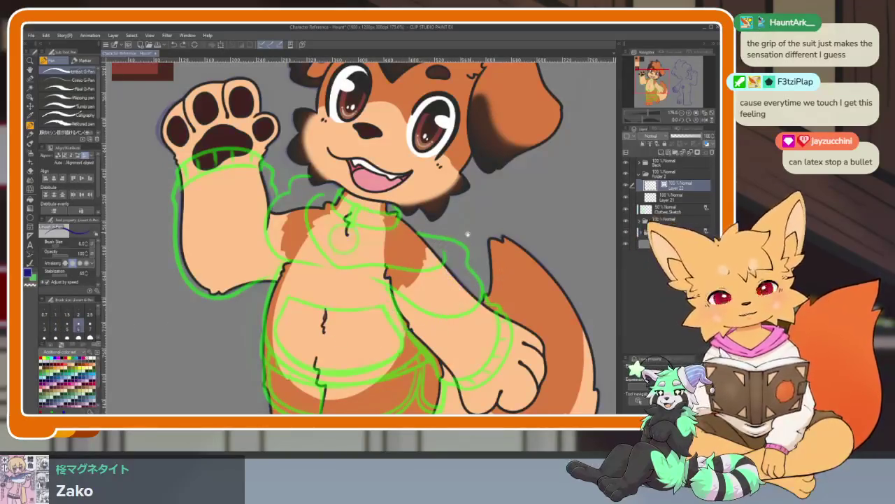
mouse_move(375, 225)
left_mouse_down()
mouse_move(410, 277)
mouse_move(391, 298)
left_mouse_up()
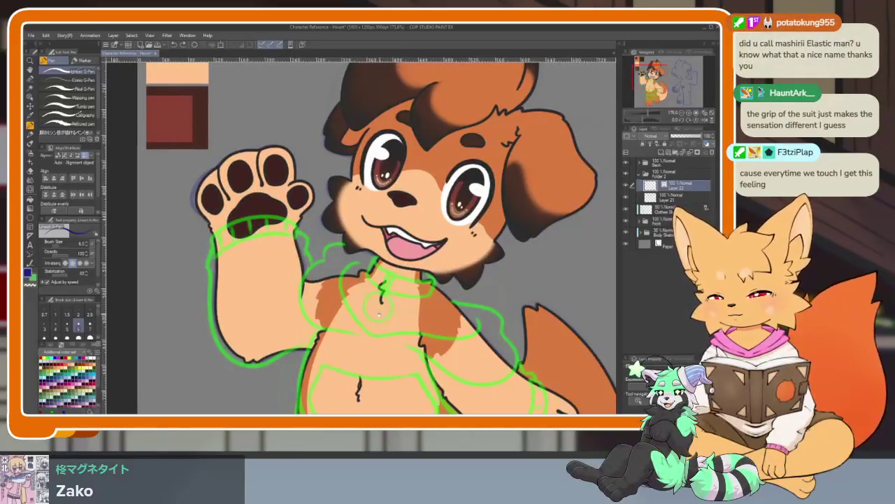
left_click_drag(379, 315, 373, 307)
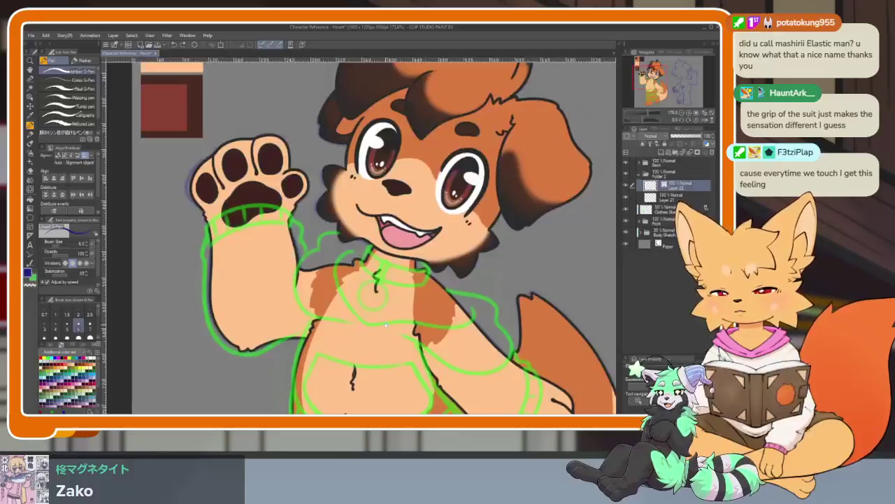
scroll(385, 326, "down", 1)
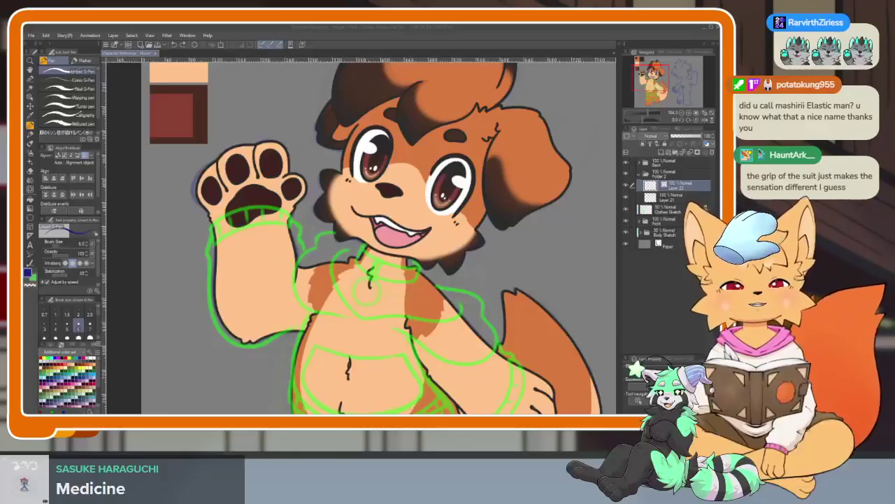
left_click(373, 39)
Step: Lower the Front folder's opacity, expand Front and collapse Folder 1's sublayers
mouse_move(368, 327)
left_mouse_down()
mouse_move(382, 334)
mouse_move(357, 354)
left_mouse_up()
left_click(664, 219)
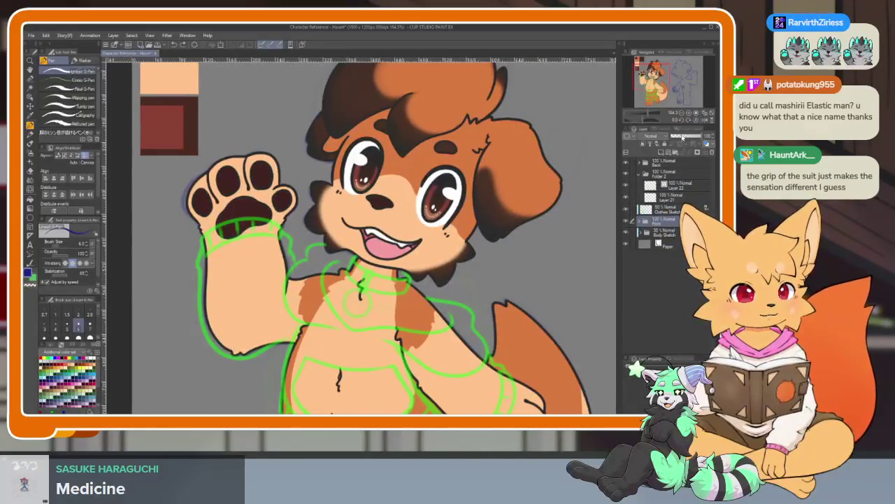
left_click(683, 137)
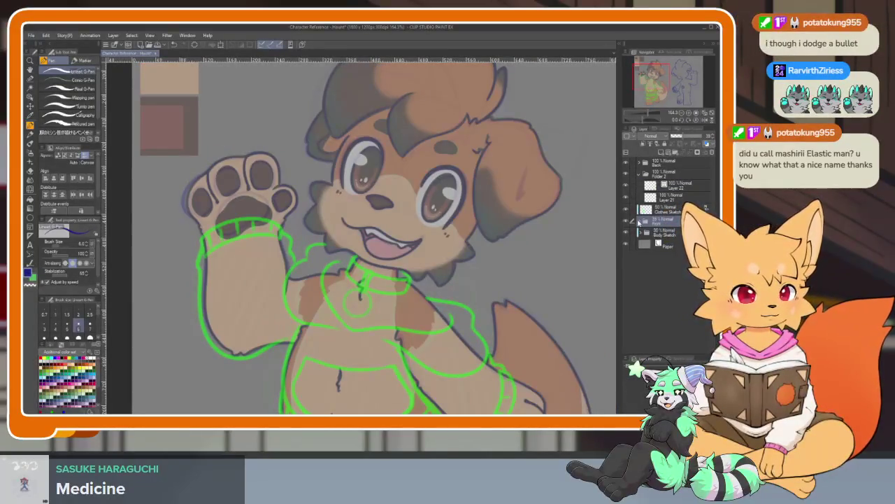
left_click(639, 222)
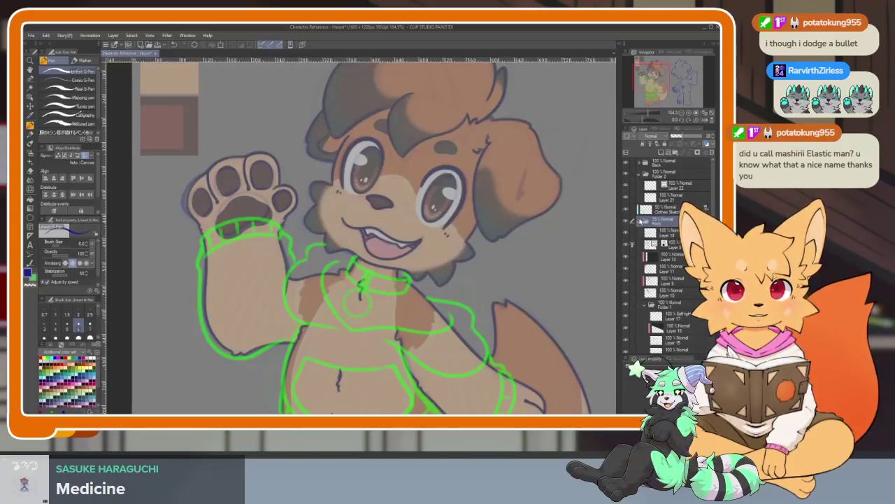
scroll(659, 258, "down", 3)
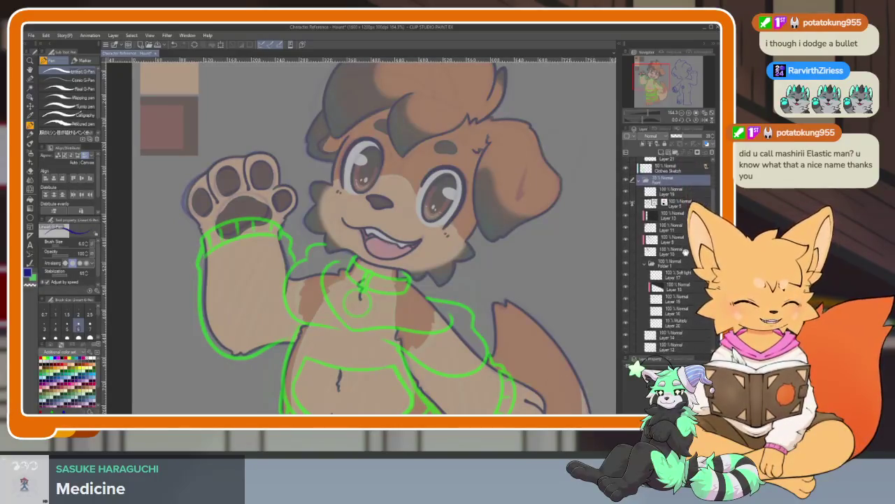
scroll(659, 253, "down", 1)
left_click(646, 253)
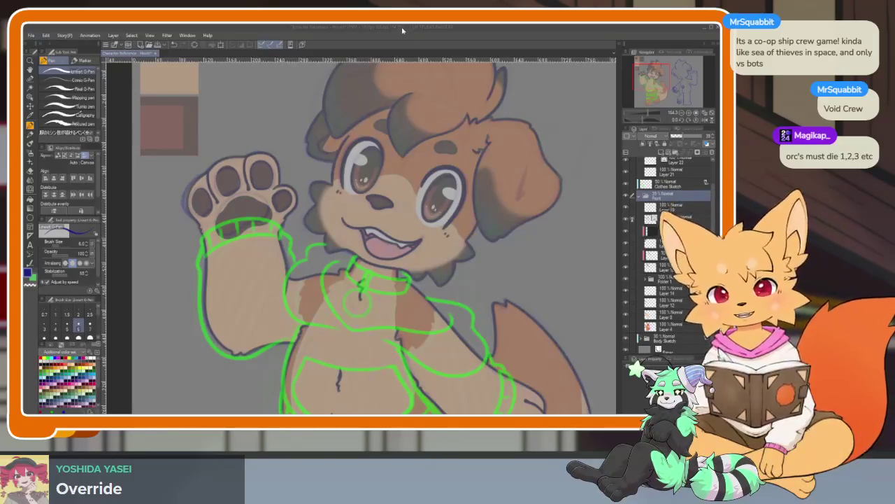
left_click_drag(279, 246, 283, 281)
scroll(283, 281, "up", 2)
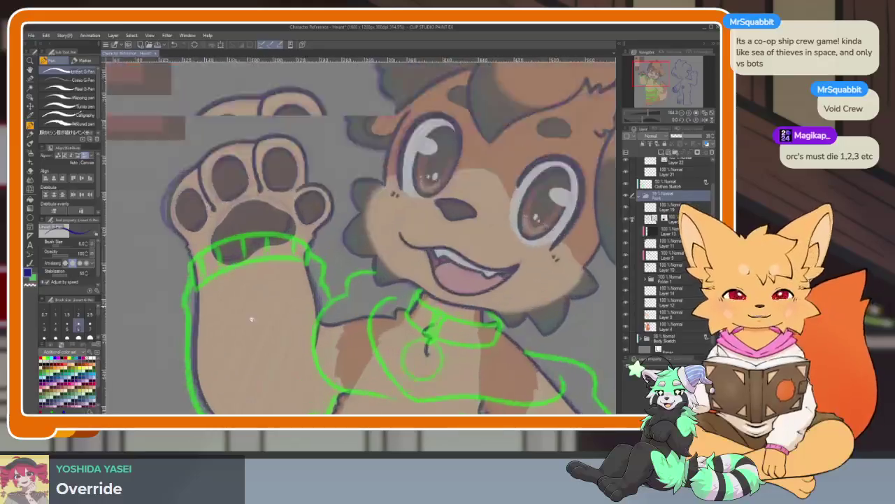
scroll(250, 315, "up", 2)
scroll(280, 314, "down", 4)
scroll(378, 330, "down", 3)
scroll(358, 294, "down", 1)
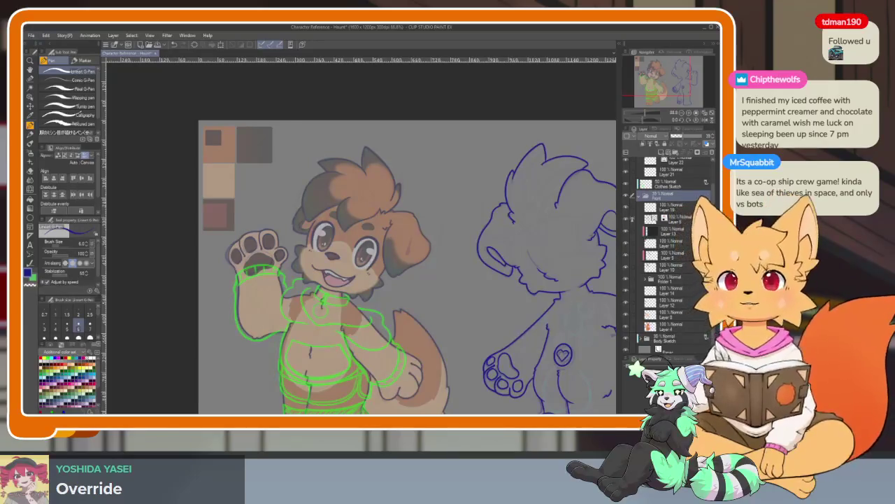
scroll(325, 318, "up", 1)
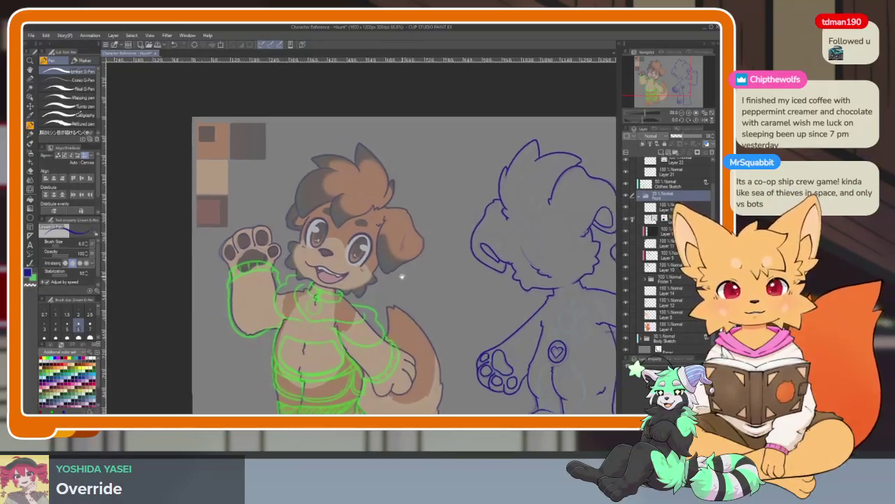
scroll(325, 319, "up", 1)
scroll(325, 318, "up", 1)
scroll(326, 318, "up", 2)
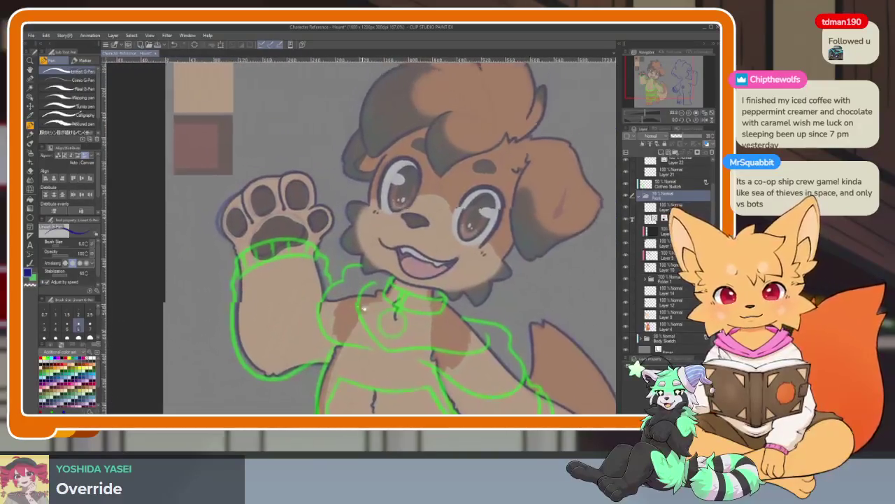
scroll(343, 322, "up", 3)
scroll(353, 318, "up", 2)
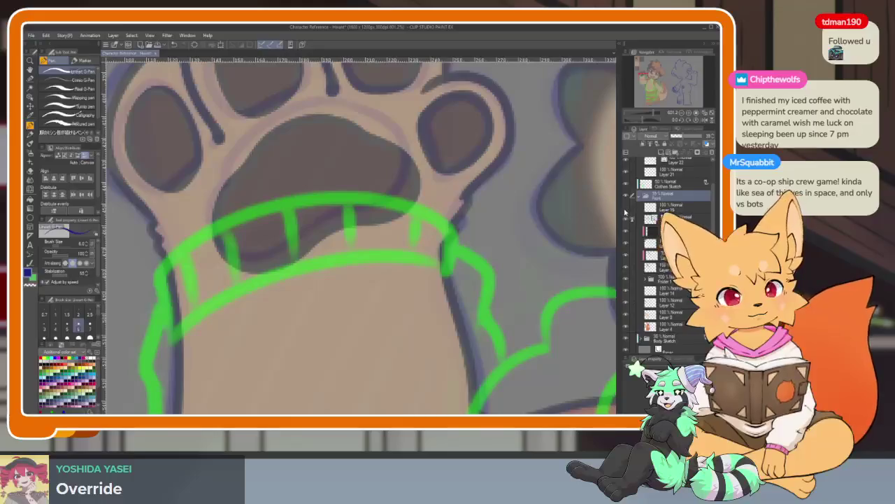
left_click(626, 223)
left_click(627, 222)
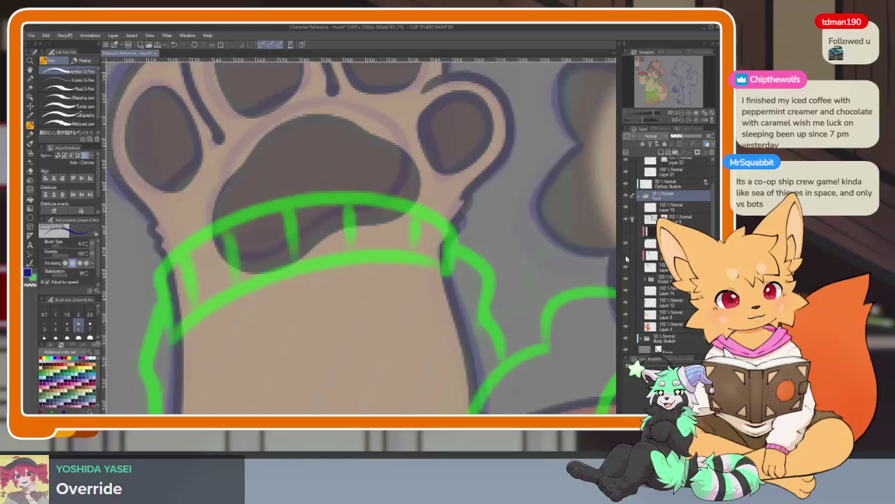
scroll(501, 297, "down", 10)
scroll(458, 284, "right", 3)
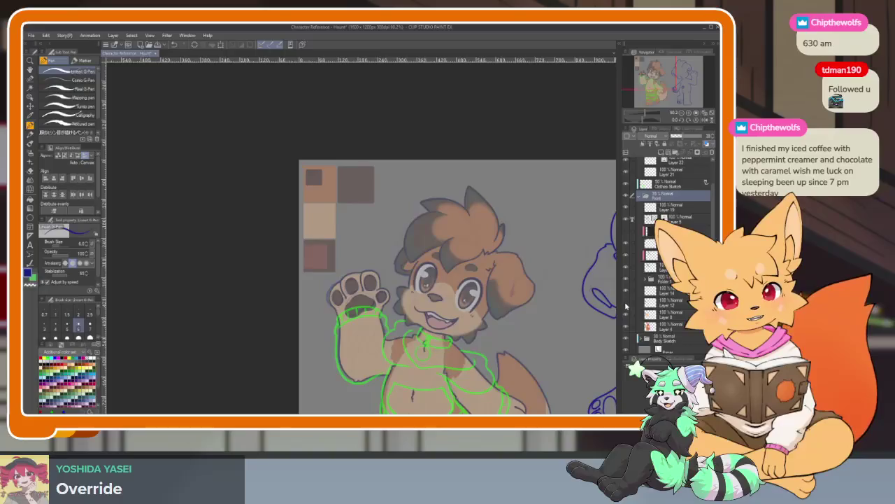
Step: Move the colour swatch layer lower in the stack so the swatches show at full brightness
left_click(626, 313)
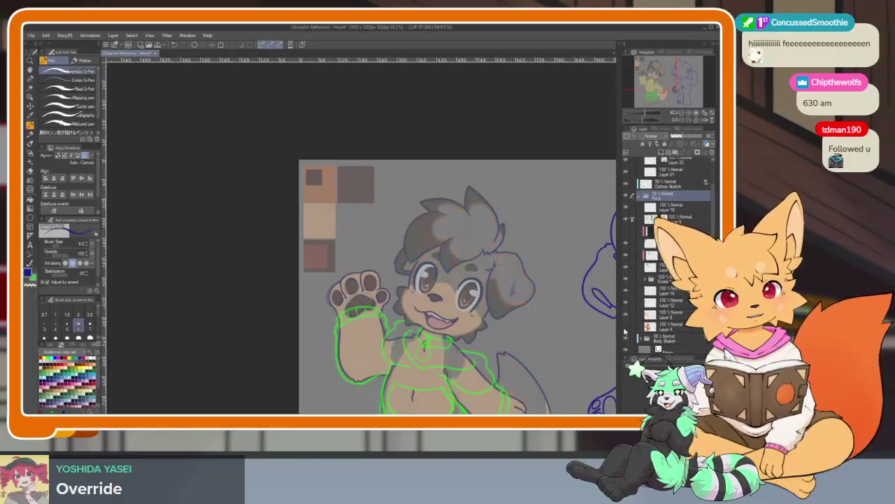
left_click(627, 249)
left_click(627, 247)
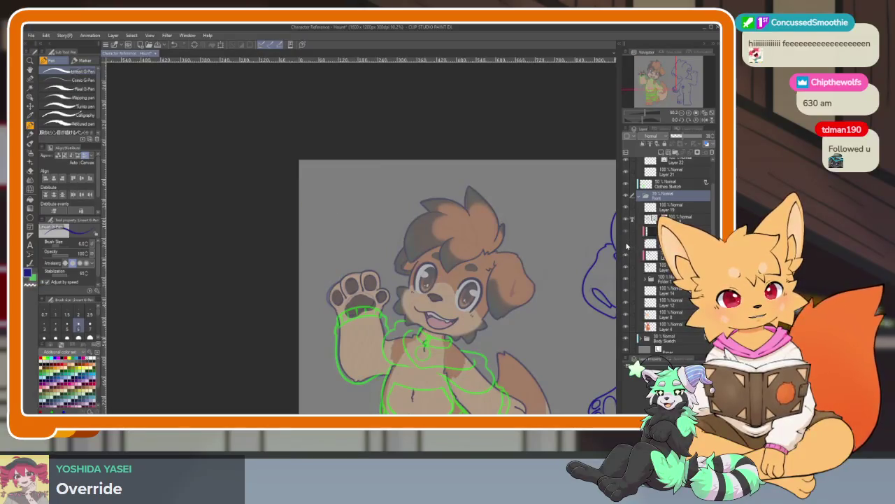
left_click(627, 247)
left_click(668, 231)
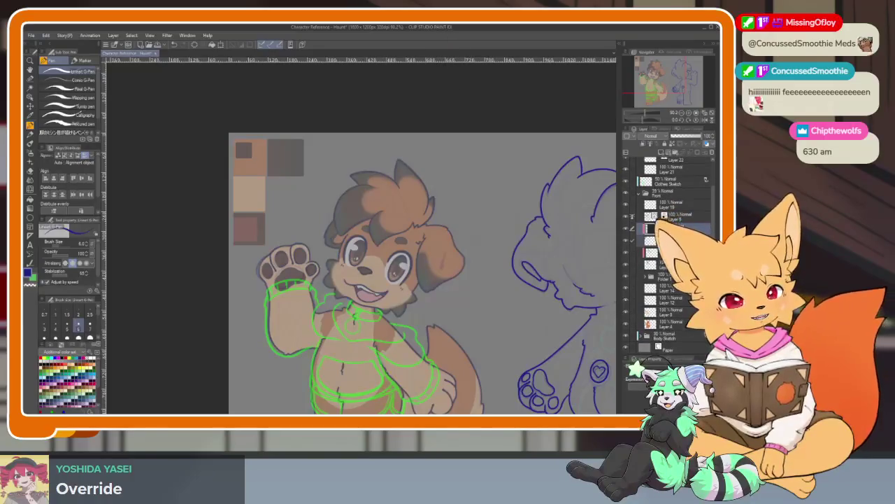
left_click_drag(661, 228, 669, 347)
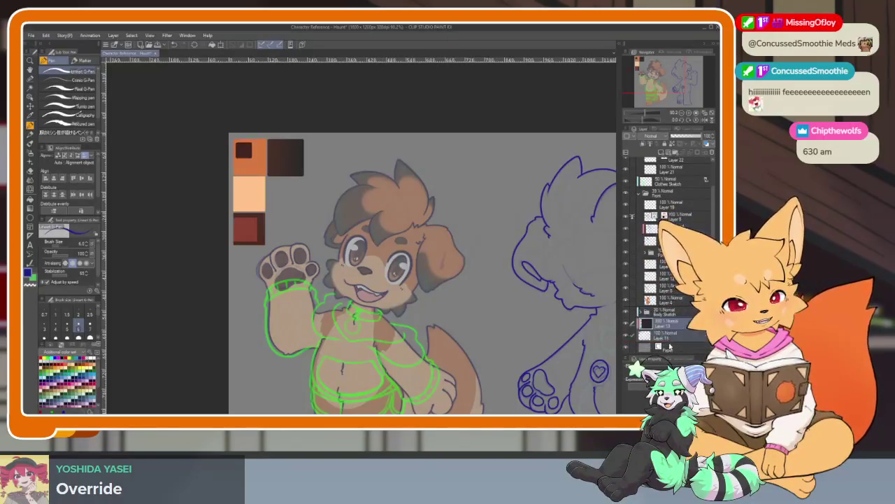
Step: Collapse the Front folder, select Layer 22 for inking and hide the side palettes
left_click(674, 337)
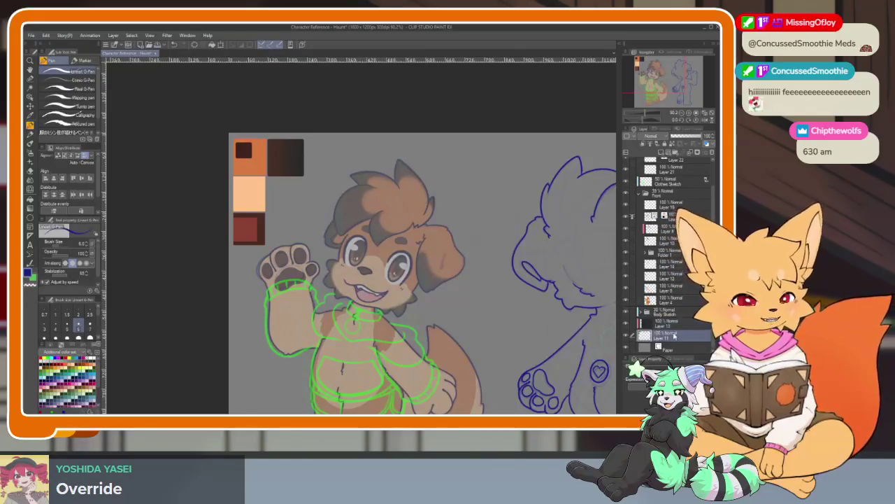
scroll(681, 278, "up", 2)
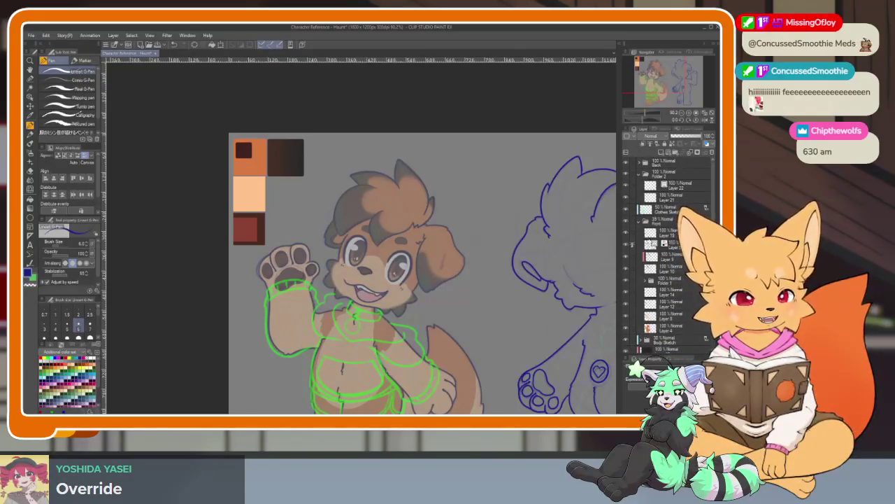
left_click(646, 221)
left_click(680, 185)
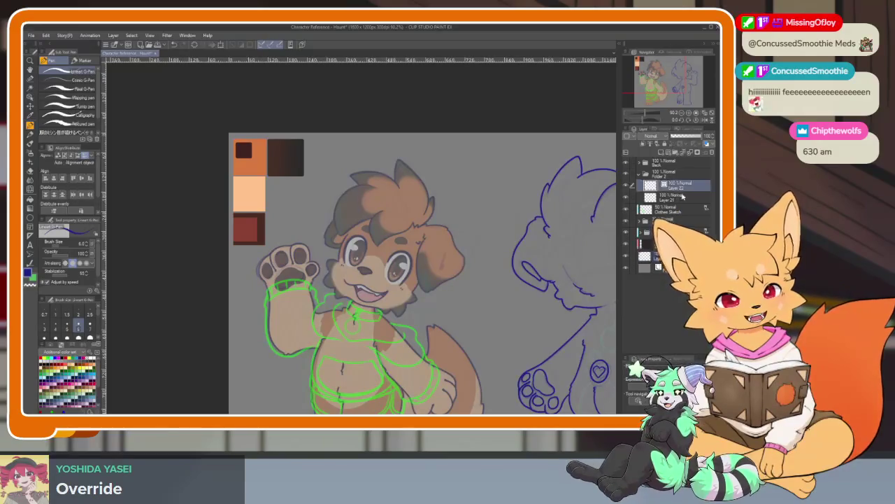
key("Tab")
scroll(345, 322, "up", 3)
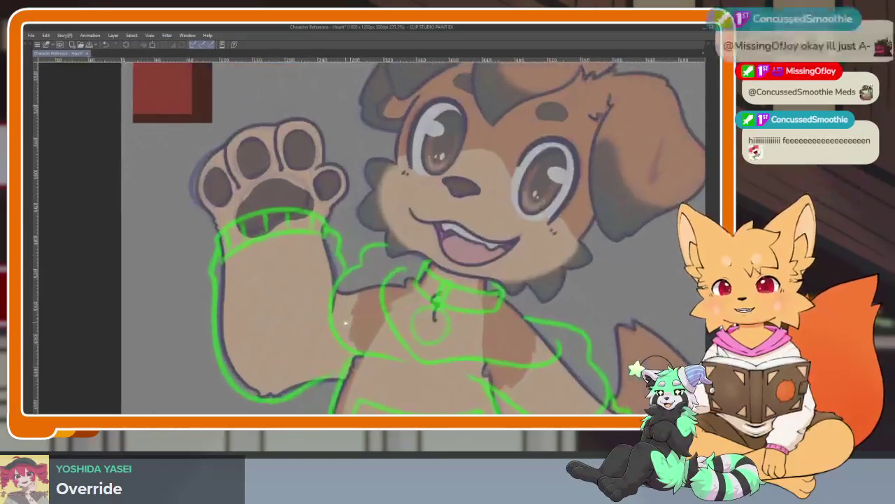
Step: Undo the stray stroke and ink the wrist cuff's top and bottom curves in dark blue
scroll(315, 315, "up", 3)
key("ctrl+z")
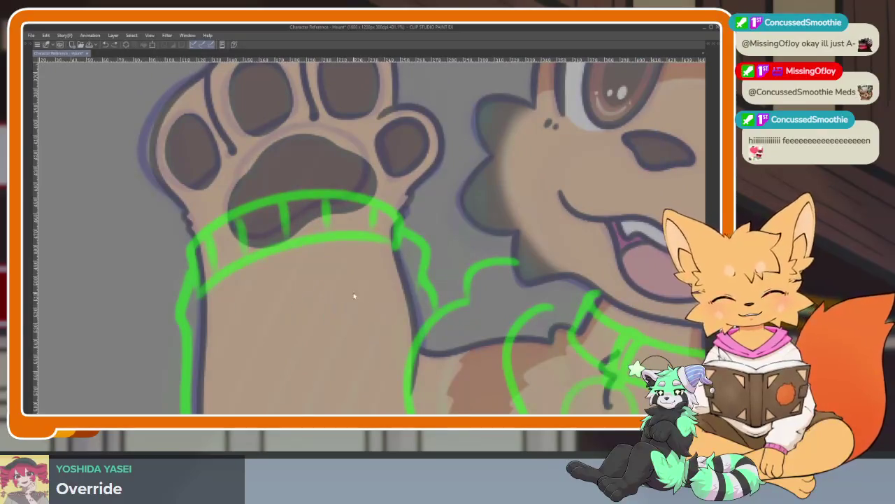
scroll(336, 290, "up", 3)
scroll(310, 284, "down", 3)
scroll(343, 320, "up", 1)
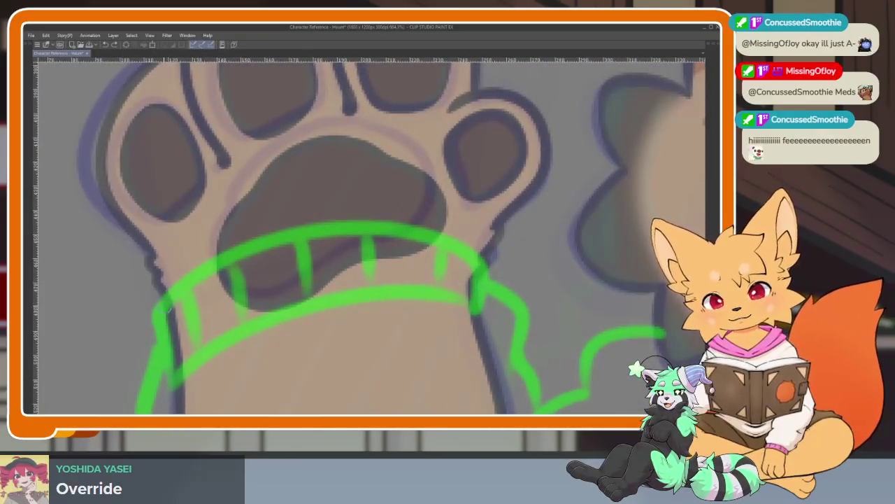
mouse_move(160, 317)
left_mouse_down()
mouse_move(334, 223)
mouse_move(445, 240)
left_mouse_up()
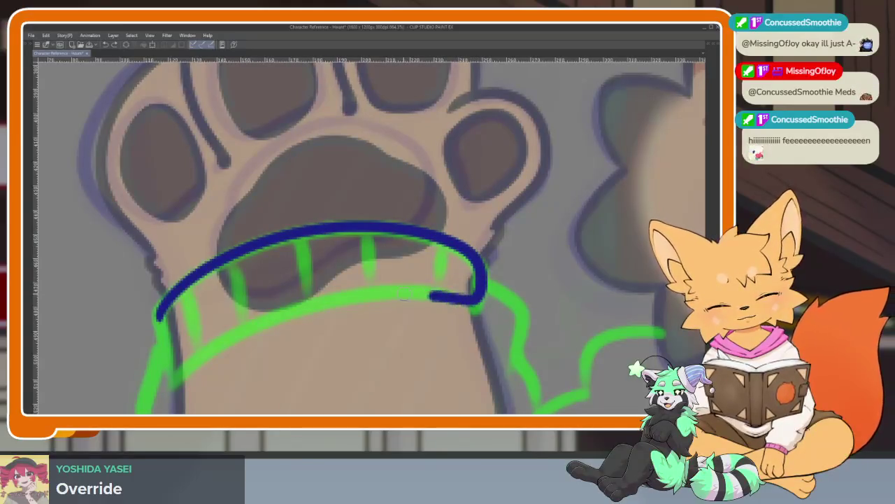
mouse_move(405, 300)
left_mouse_down()
mouse_move(300, 308)
mouse_move(179, 362)
left_mouse_up()
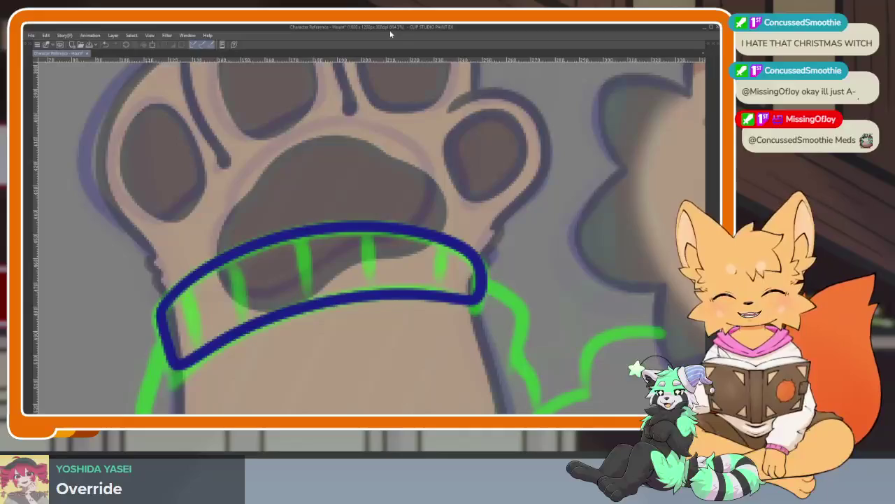
scroll(419, 294, "down", 3)
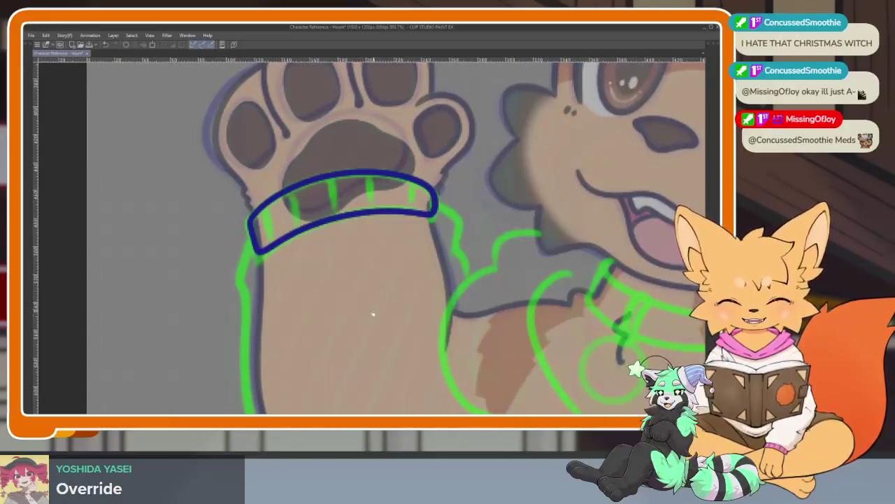
scroll(372, 283, "up", 2)
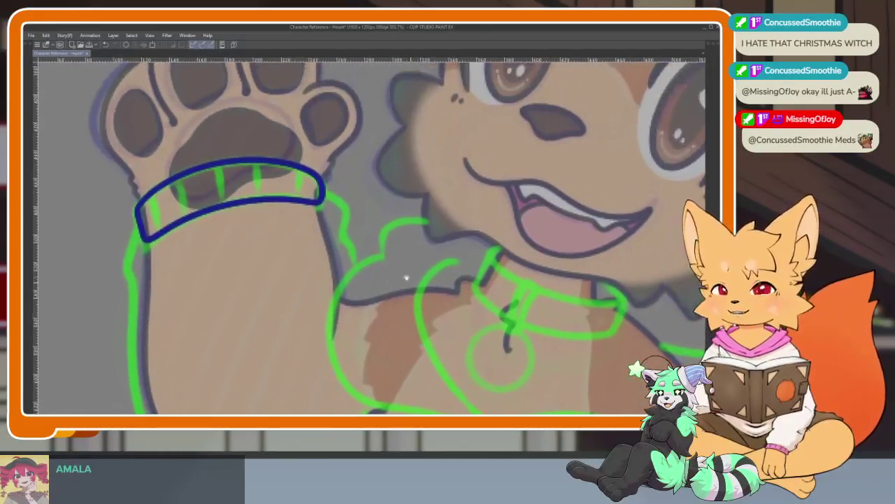
scroll(377, 251, "up", 3)
scroll(377, 250, "up", 2)
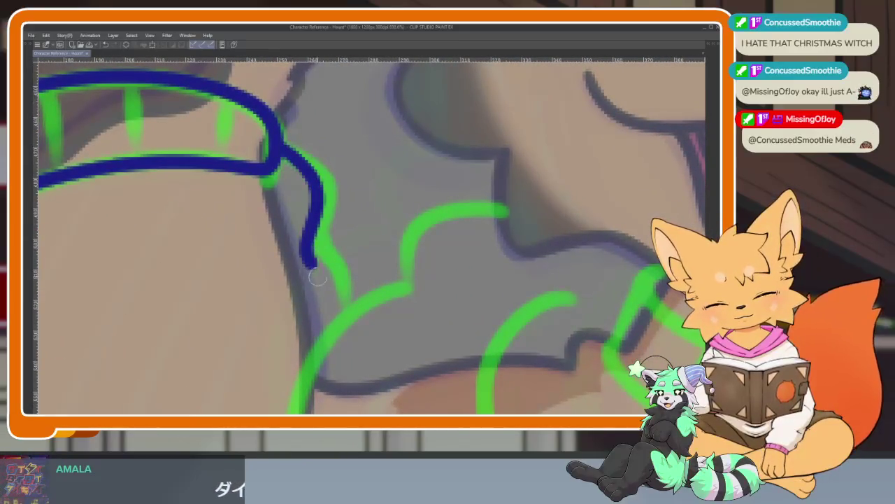
Step: Ink the raised arm's right side below the cuff in dark blue
left_click_drag(317, 278, 328, 329)
scroll(328, 329, "down", 2)
scroll(364, 315, "down", 3)
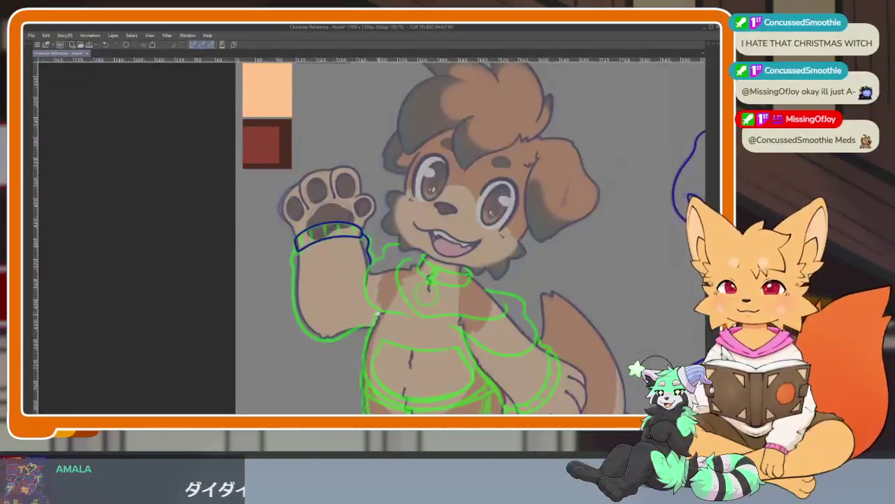
scroll(378, 312, "up", 1)
scroll(380, 318, "up", 1)
scroll(381, 329, "up", 2)
scroll(385, 344, "down", 1)
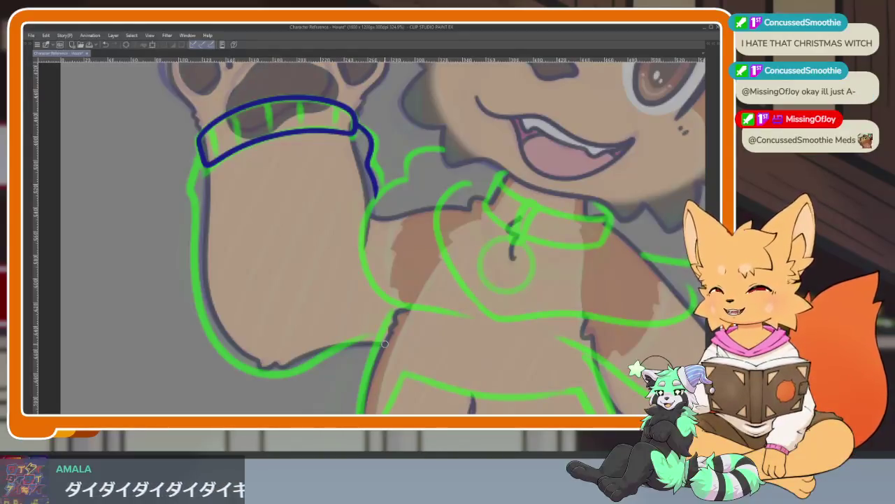
scroll(327, 308, "down", 1)
scroll(325, 317, "down", 1)
scroll(329, 322, "down", 2)
scroll(330, 326, "up", 1)
scroll(331, 330, "up", 1)
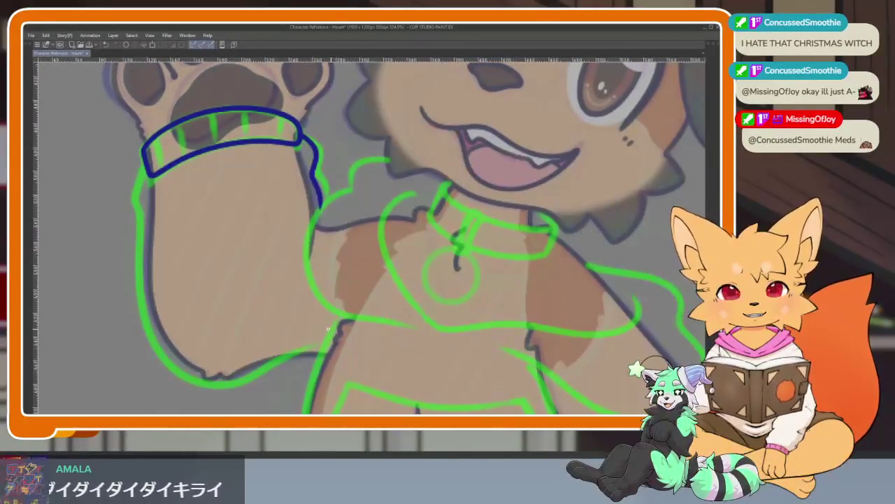
scroll(331, 330, "down", 1)
scroll(325, 323, "down", 1)
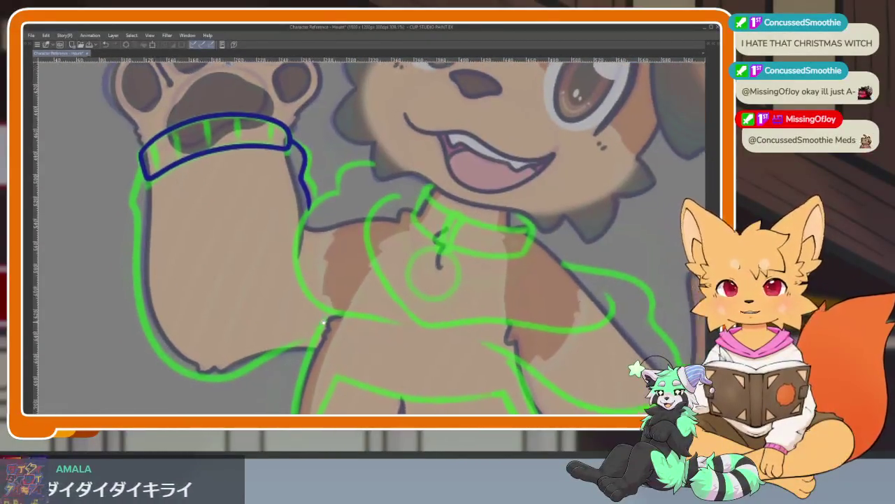
scroll(326, 323, "down", 1)
scroll(326, 315, "up", 1)
scroll(328, 308, "up", 1)
scroll(329, 302, "up", 1)
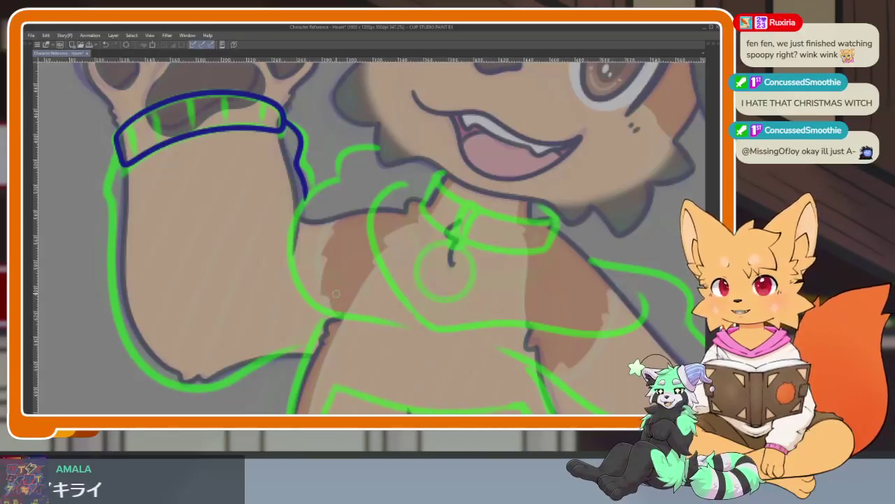
scroll(305, 307, "down", 2)
scroll(350, 307, "up", 2)
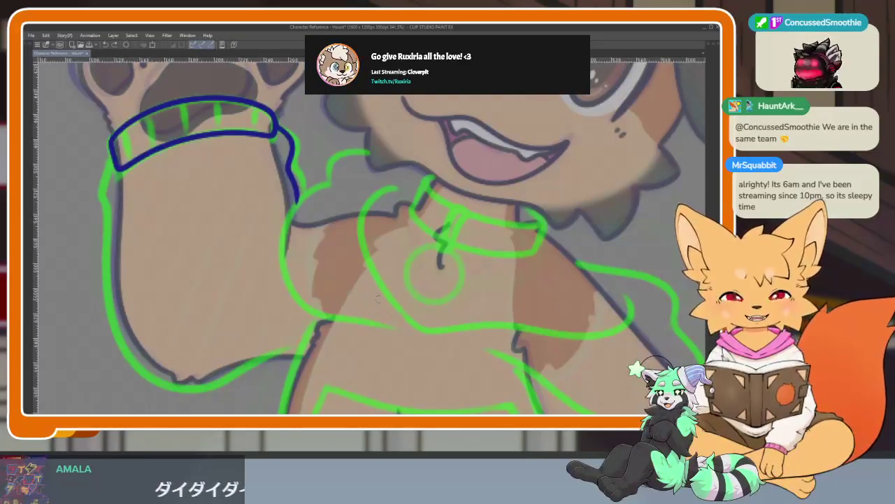
scroll(380, 302, "down", 3)
scroll(324, 358, "up", 3)
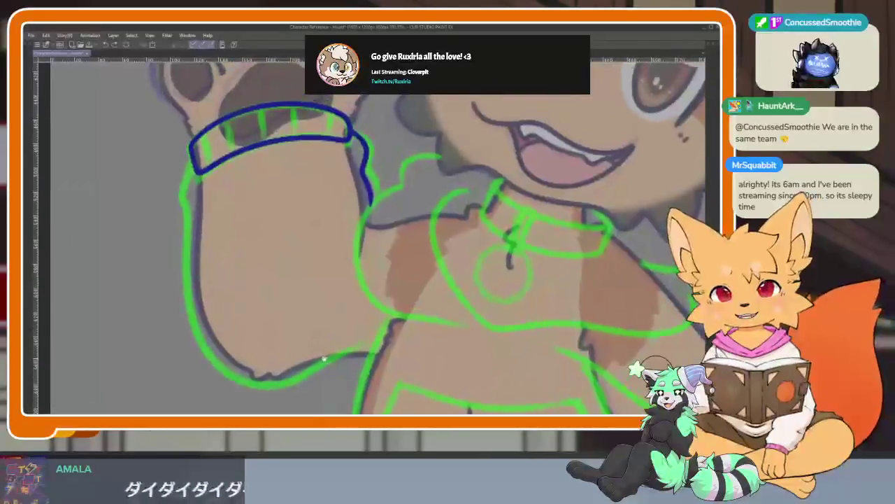
scroll(324, 358, "down", 1)
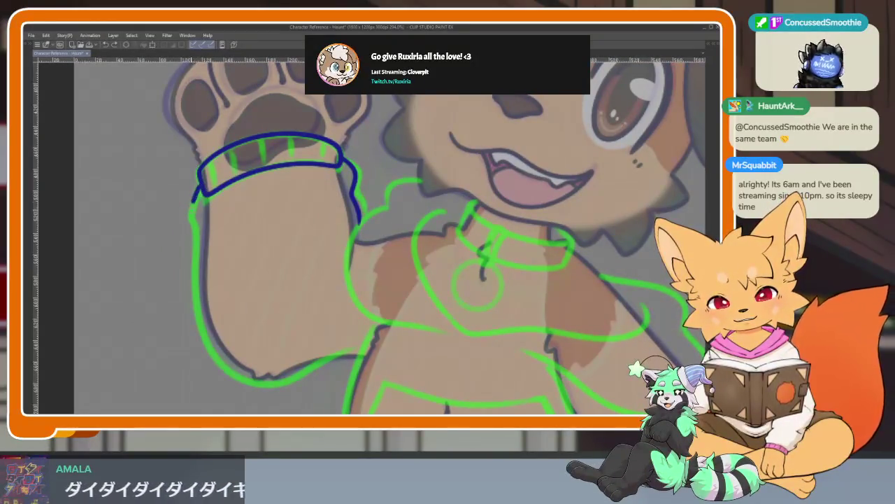
Step: Ink the arm's left side and bottom edge, redrawing the bottom after an undo
left_click_drag(197, 238, 198, 290)
mouse_move(234, 374)
left_mouse_down()
mouse_move(294, 381)
mouse_move(342, 345)
left_mouse_up()
key("ctrl+z")
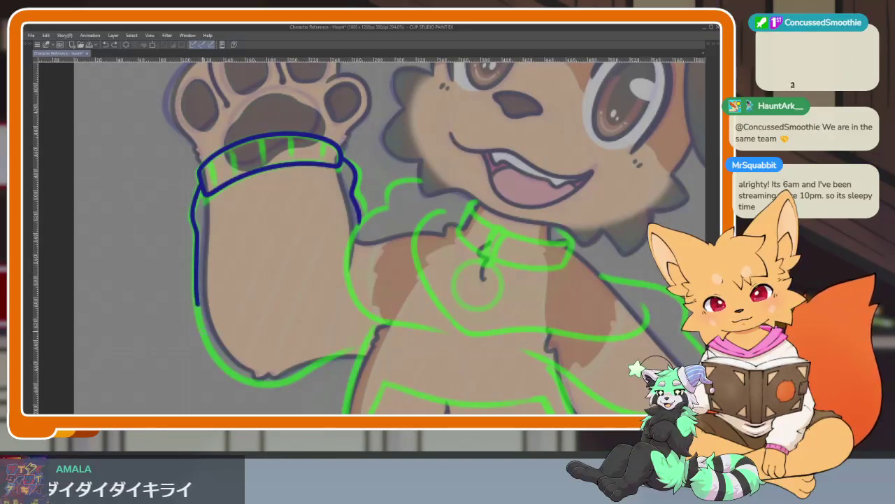
left_click_drag(240, 376, 295, 377)
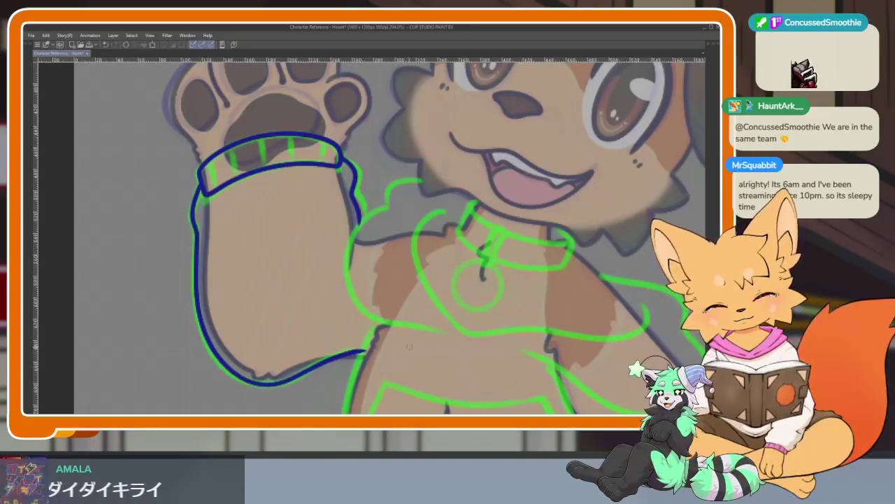
scroll(403, 347, "down", 5)
scroll(484, 295, "up", 2)
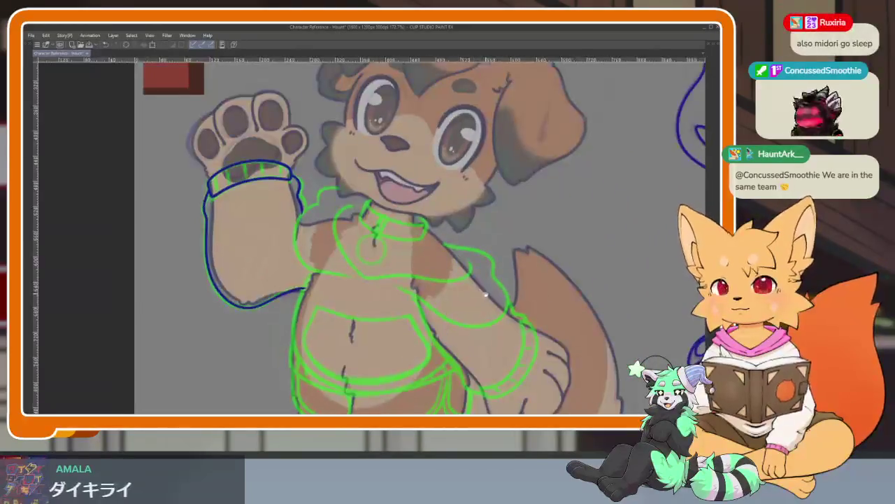
Step: Pan and zoom out over the whole dog, then zoom in close on the collar sketch
scroll(485, 295, "right", 1)
scroll(479, 301, "right", 3)
scroll(504, 254, "up", 2)
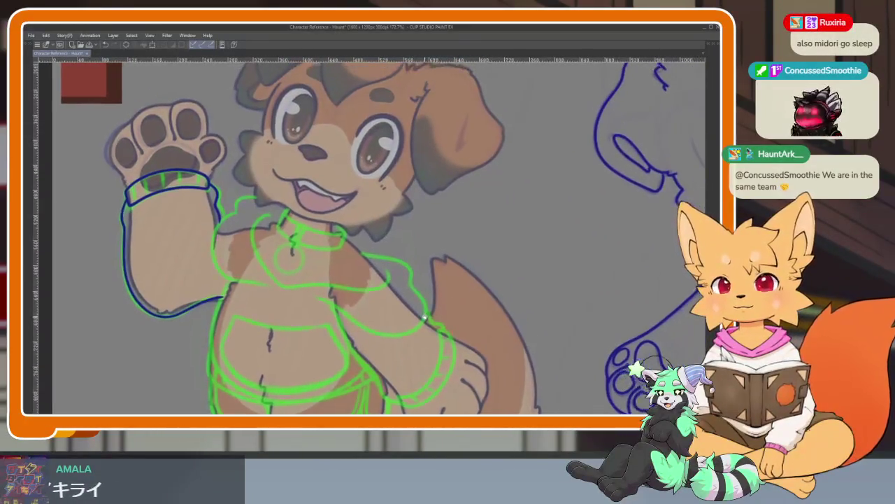
scroll(420, 308, "left", 2)
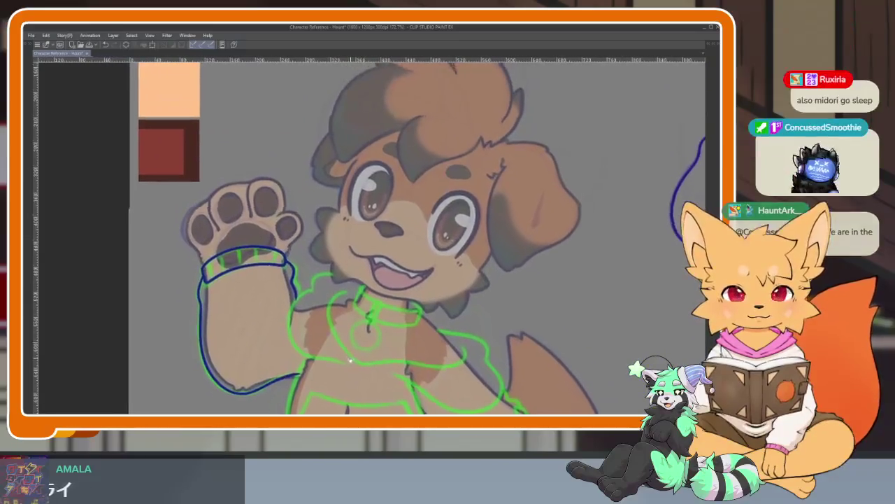
scroll(391, 336, "up", 3)
scroll(448, 326, "down", 2)
scroll(462, 325, "down", 3)
scroll(465, 312, "down", 2)
scroll(470, 294, "up", 1)
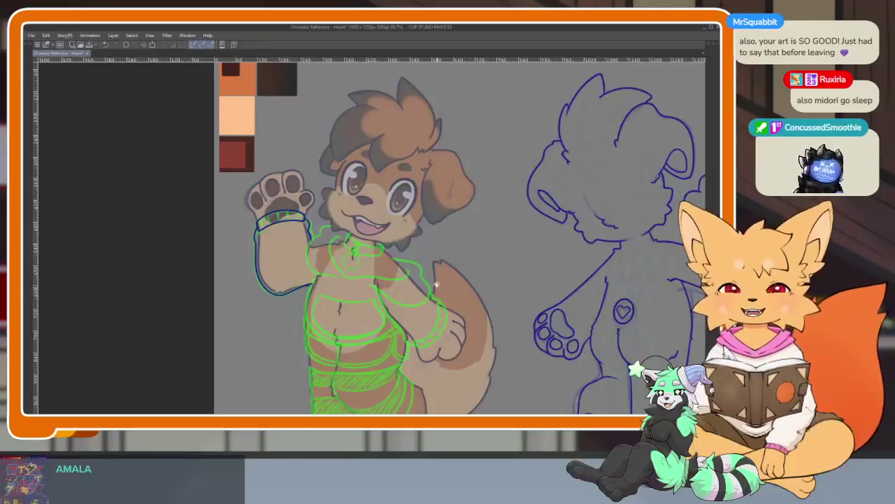
scroll(433, 281, "up", 1)
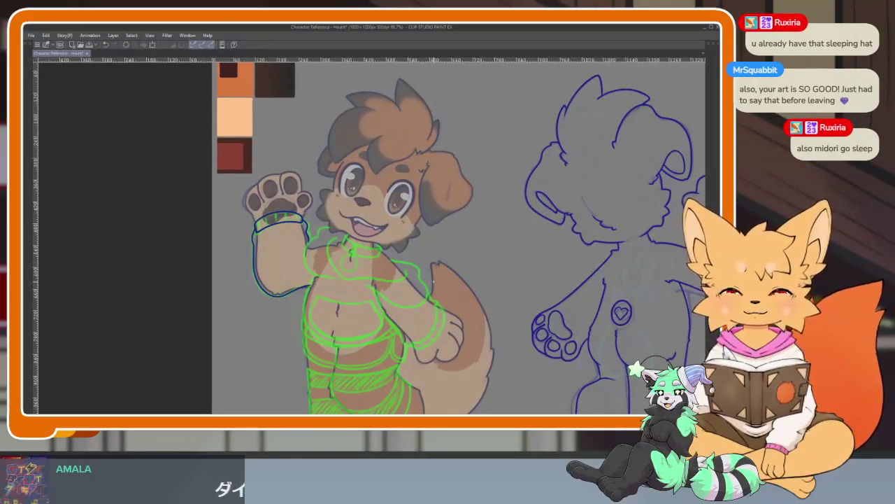
scroll(364, 287, "up", 1)
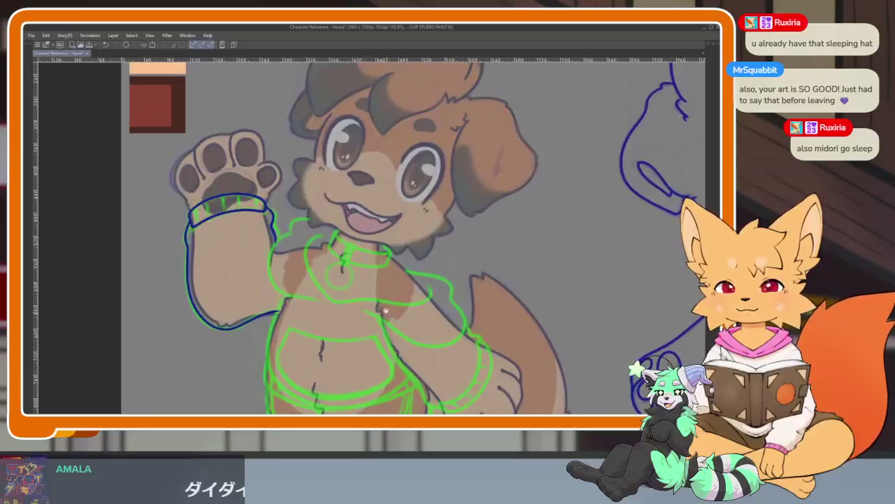
scroll(385, 301, "up", 2)
scroll(398, 310, "up", 1)
scroll(396, 308, "up", 1)
scroll(406, 326, "up", 1)
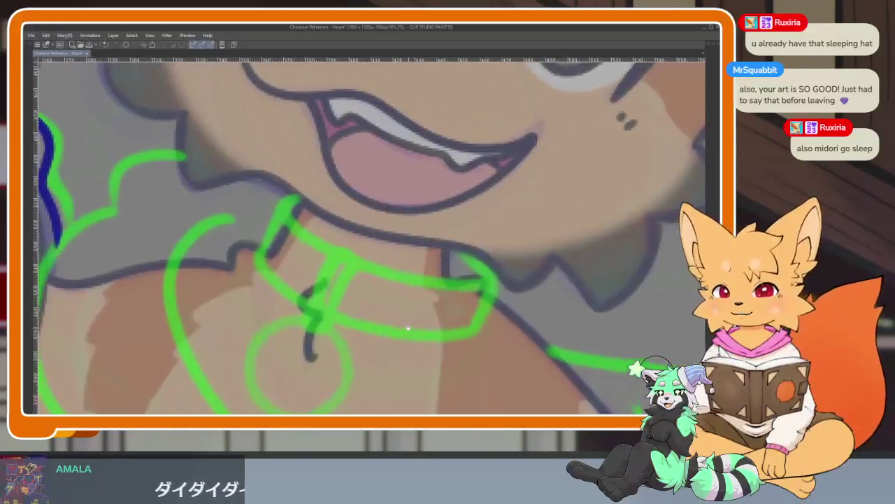
Step: Ink the collar's outer loop in dark blue after discarding two trial strokes
scroll(414, 320, "up", 1)
scroll(468, 337, "up", 1)
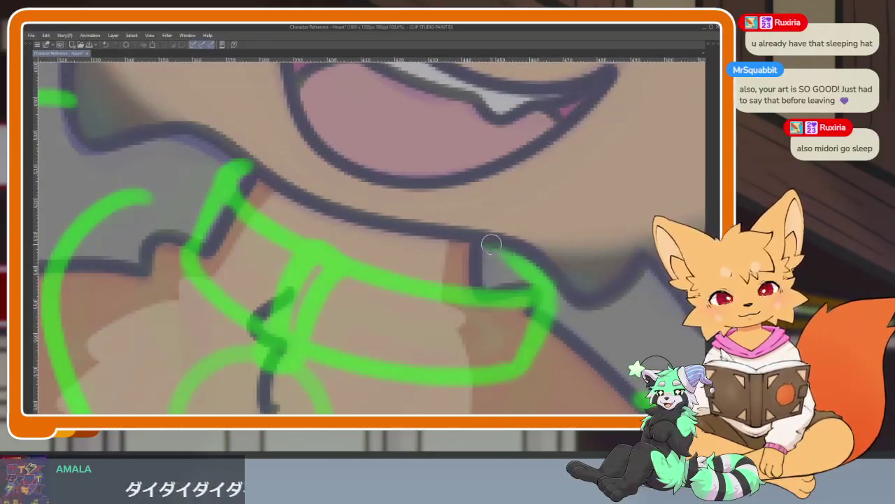
left_click_drag(496, 245, 540, 288)
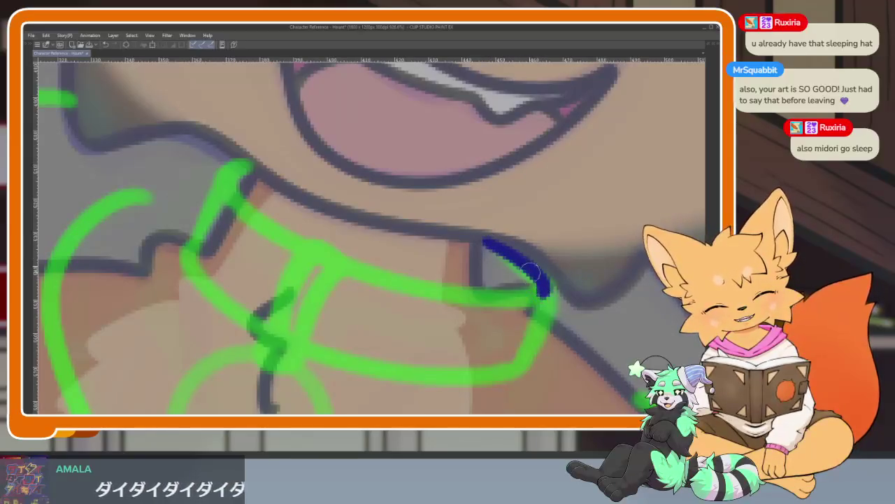
key("ctrl+z")
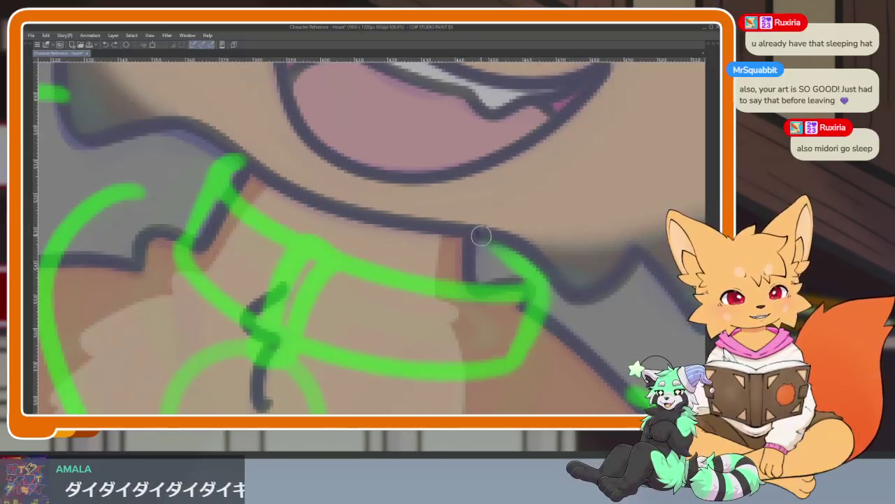
left_click_drag(531, 264, 542, 284)
key("ctrl+z")
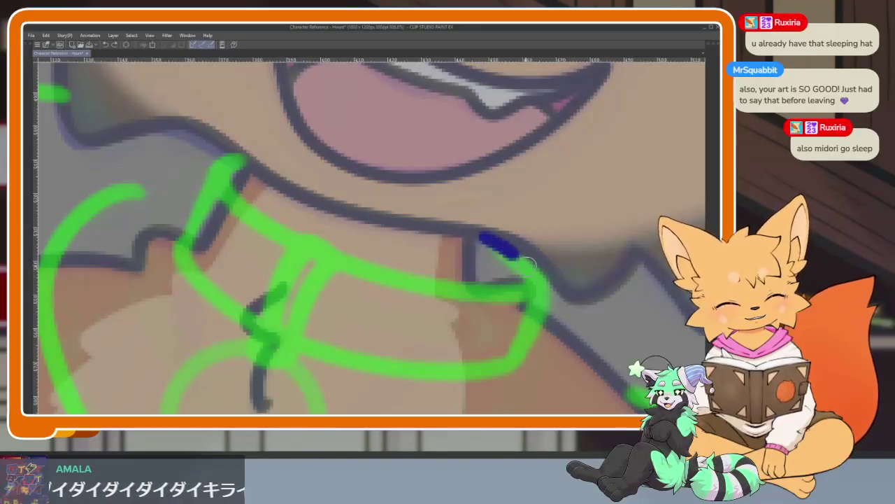
mouse_move(464, 368)
left_mouse_down()
mouse_move(333, 355)
mouse_move(213, 290)
mouse_move(186, 240)
left_mouse_up()
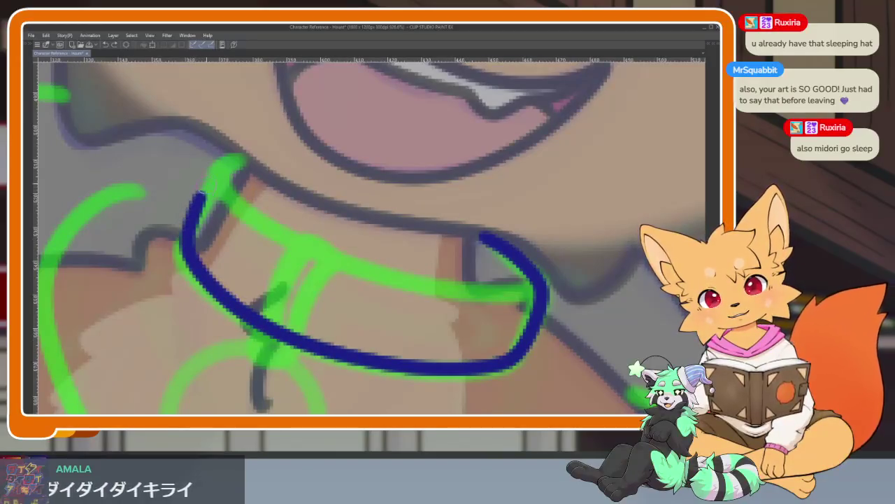
Step: Ink the collar's inner top edge in dark blue
scroll(544, 310, "down", 2)
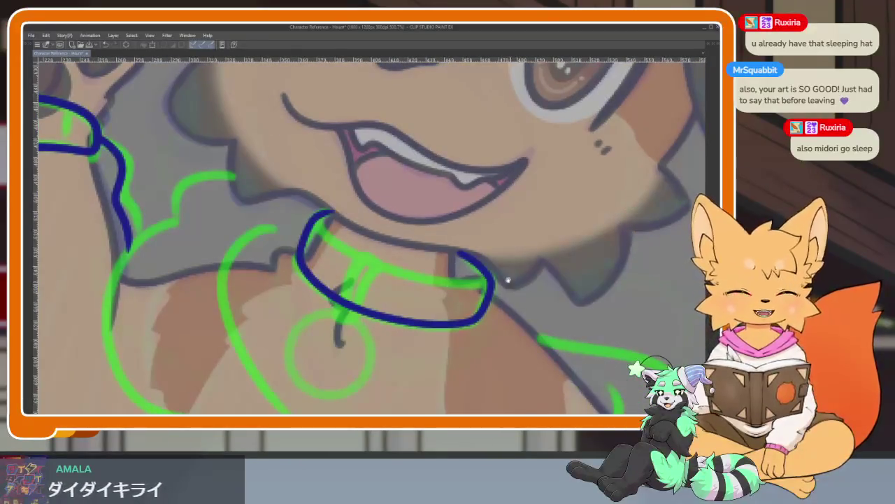
scroll(510, 279, "up", 3)
scroll(483, 322, "down", 1)
scroll(497, 325, "down", 1)
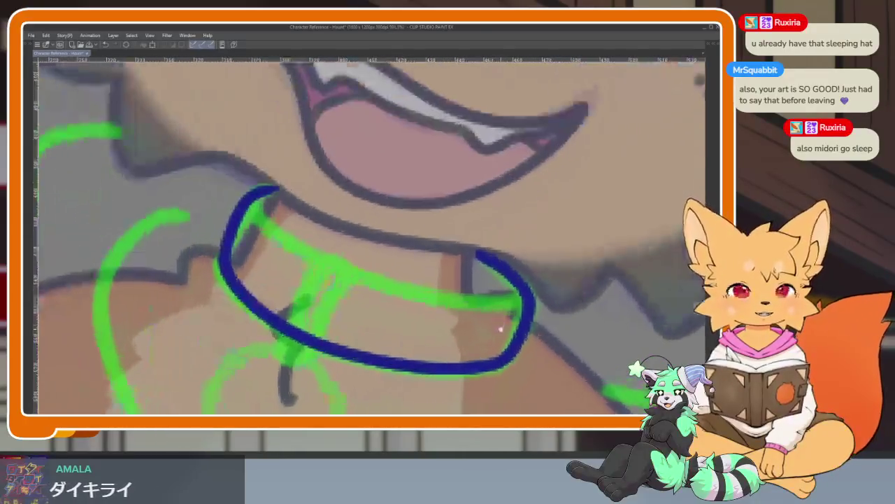
scroll(518, 339, "up", 1)
scroll(536, 350, "down", 1)
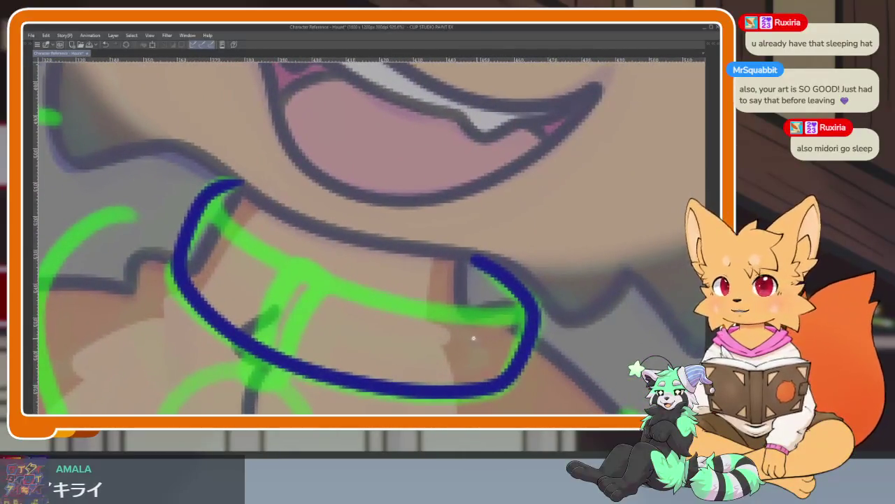
scroll(476, 342, "up", 1)
scroll(476, 342, "down", 1)
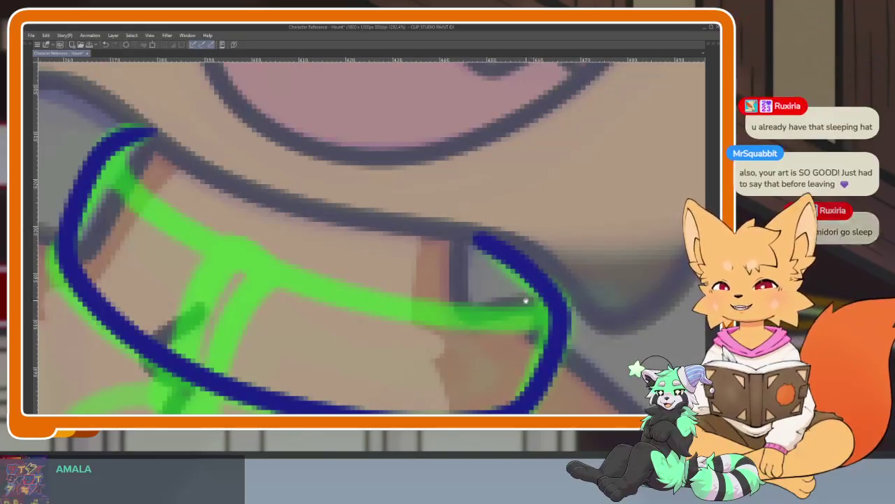
scroll(516, 313, "down", 2)
scroll(515, 313, "down", 1)
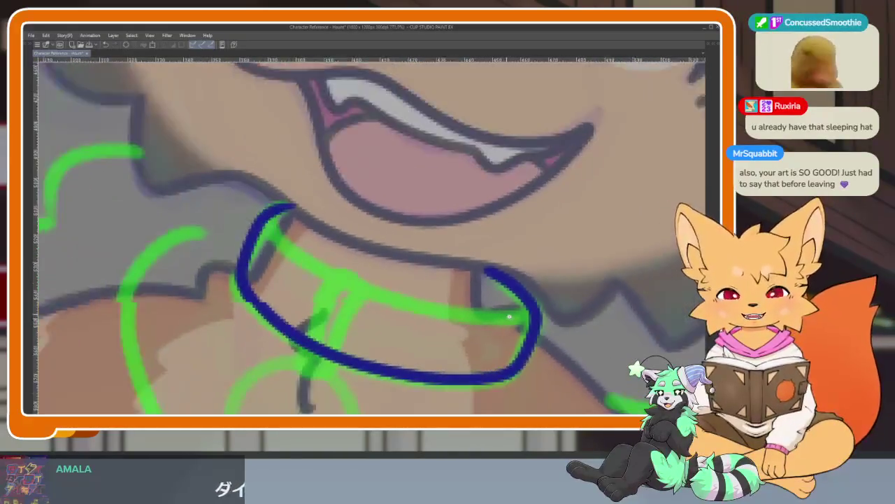
scroll(514, 314, "up", 1)
scroll(511, 314, "up", 1)
scroll(507, 315, "up", 1)
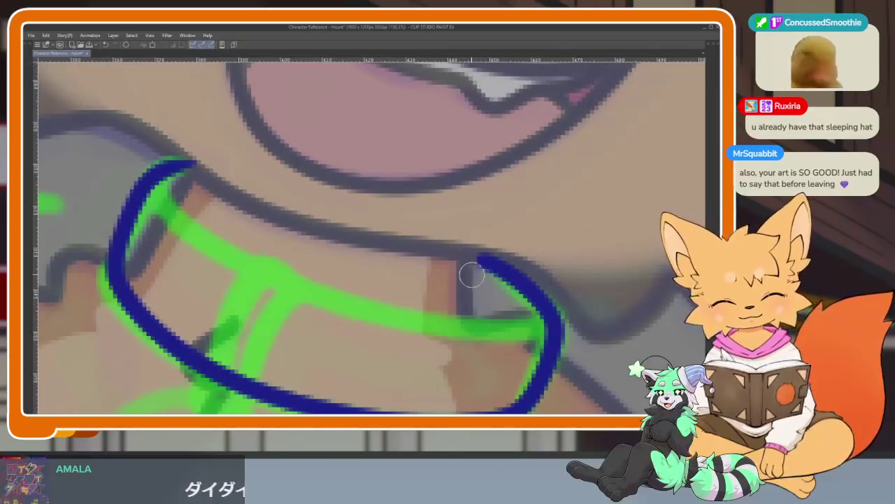
mouse_move(488, 285)
left_mouse_down()
mouse_move(533, 330)
mouse_move(465, 330)
mouse_move(308, 294)
left_mouse_up()
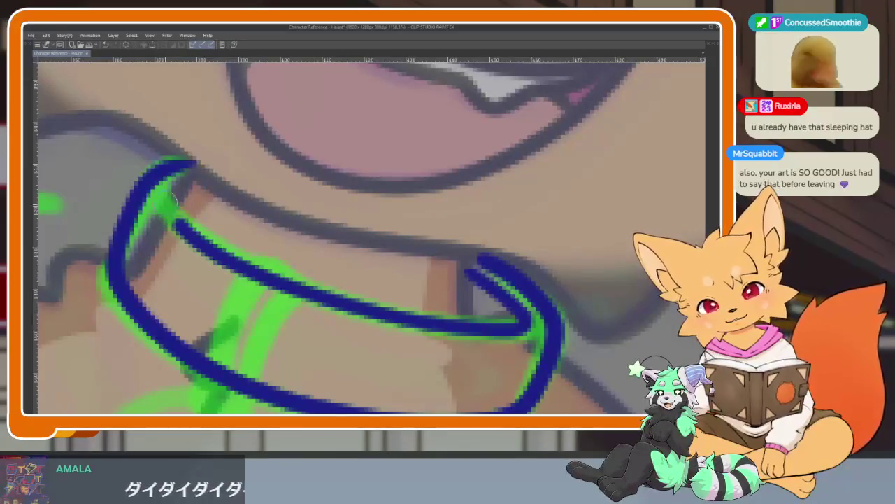
Step: Zoom out and back in to review the collar lineart, then recenter on it
scroll(539, 280, "down", 5)
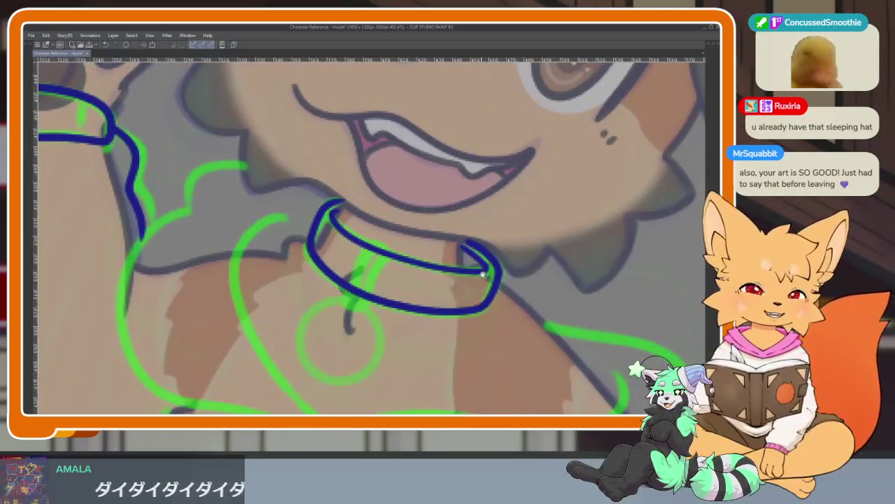
scroll(468, 324, "up", 2)
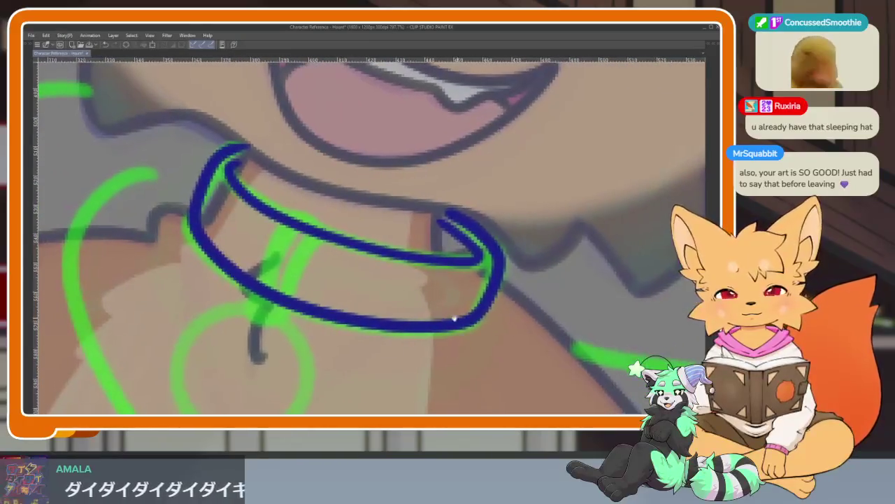
scroll(378, 319, "up", 1)
scroll(353, 322, "up", 2)
scroll(353, 321, "down", 1)
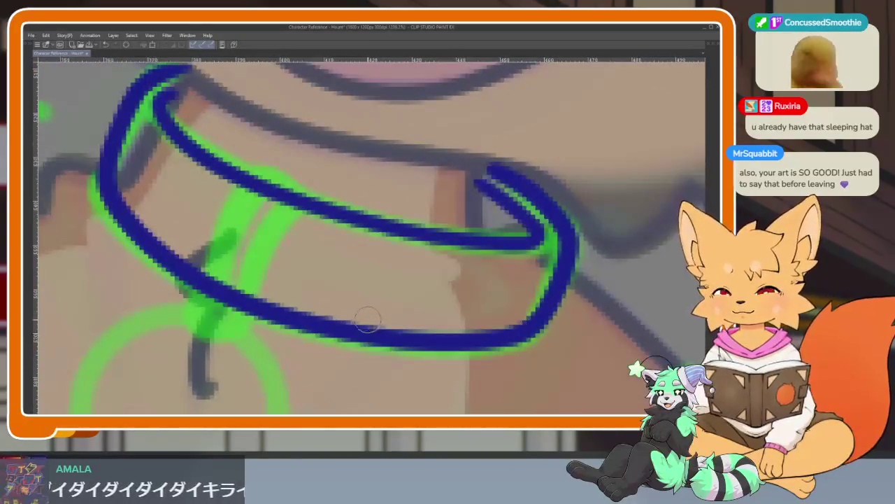
scroll(358, 322, "up", 1)
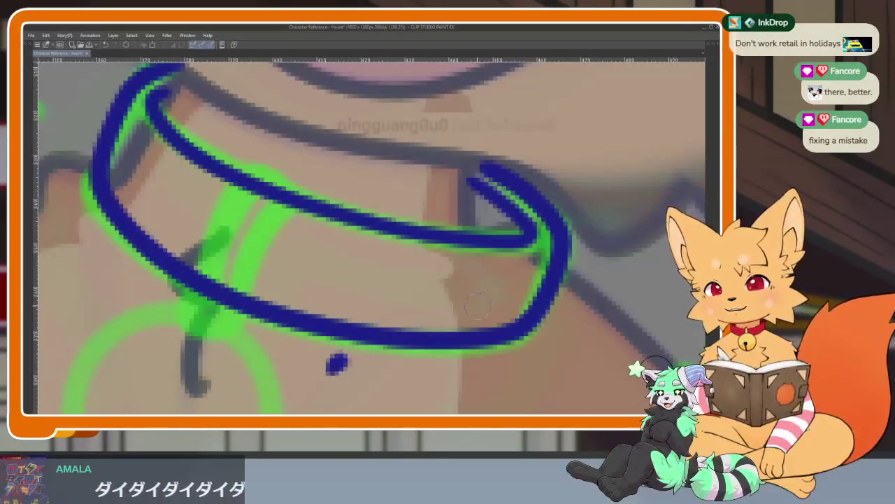
scroll(459, 309, "down", 1)
scroll(460, 308, "down", 1)
scroll(461, 308, "down", 1)
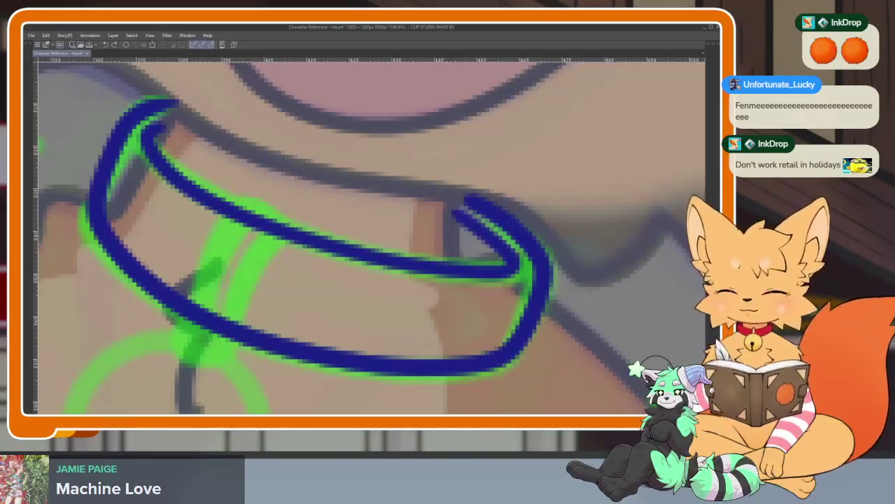
mouse_move(349, 322)
left_mouse_down()
mouse_move(373, 313)
mouse_move(343, 319)
left_mouse_up()
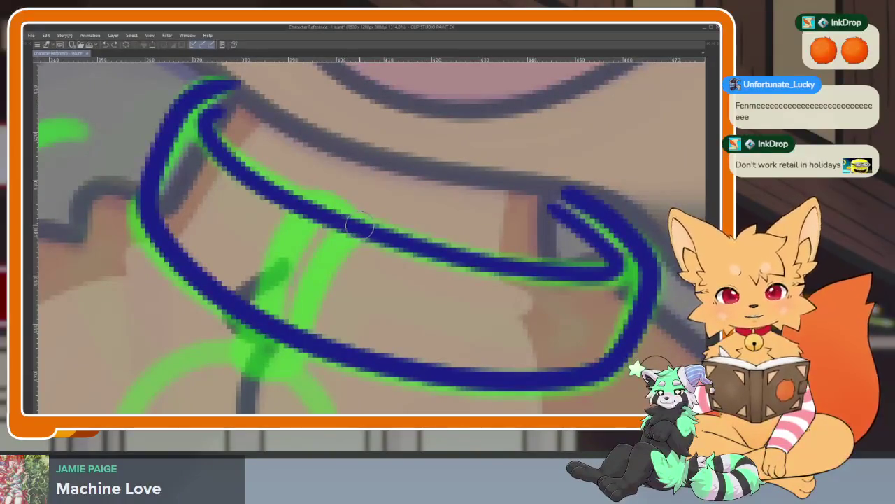
left_click_drag(405, 296, 447, 323)
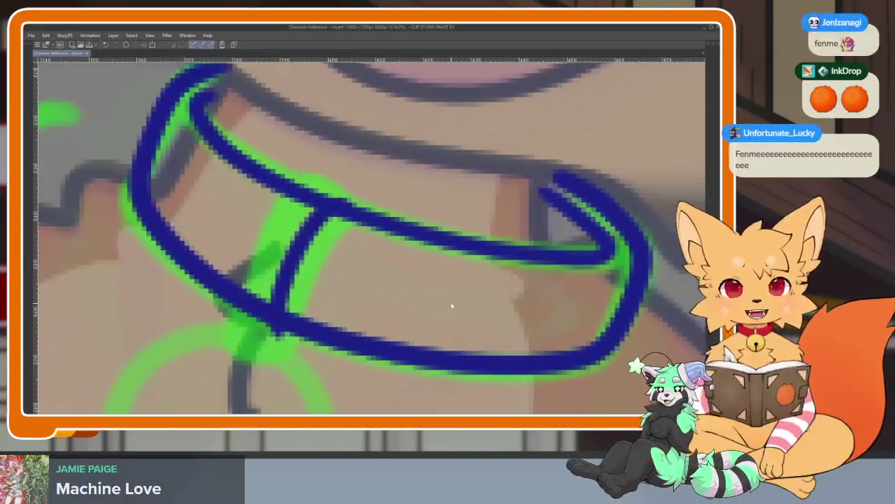
mouse_move(464, 275)
left_mouse_down()
mouse_move(462, 299)
mouse_move(452, 281)
left_mouse_up()
mouse_move(367, 309)
left_mouse_down()
mouse_move(319, 310)
mouse_move(333, 326)
mouse_move(393, 307)
mouse_move(404, 316)
mouse_move(462, 306)
mouse_move(405, 341)
left_mouse_up()
scroll(405, 342, "up", 3)
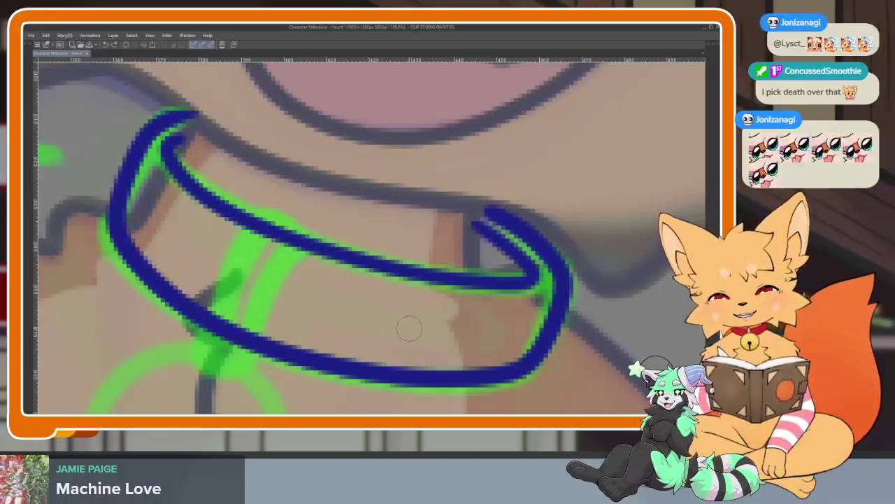
scroll(340, 336, "up", 2)
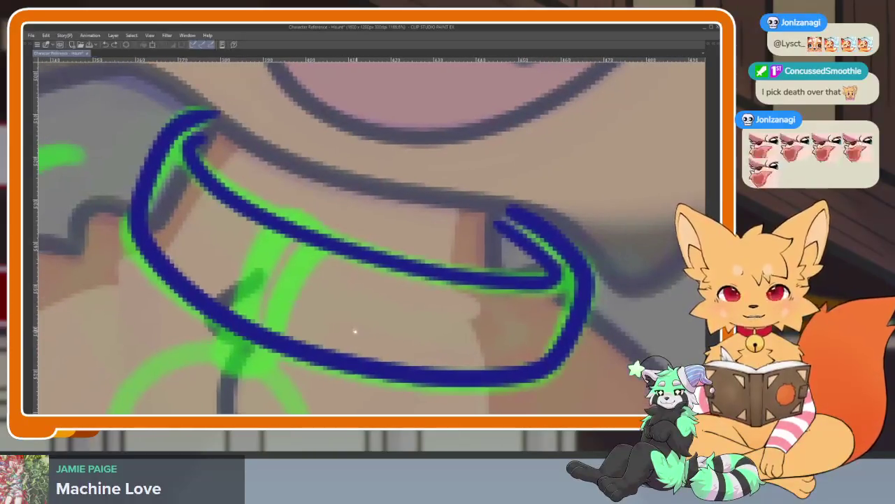
scroll(356, 329, "up", 1)
scroll(331, 330, "up", 2)
scroll(332, 329, "down", 1)
scroll(326, 336, "down", 1)
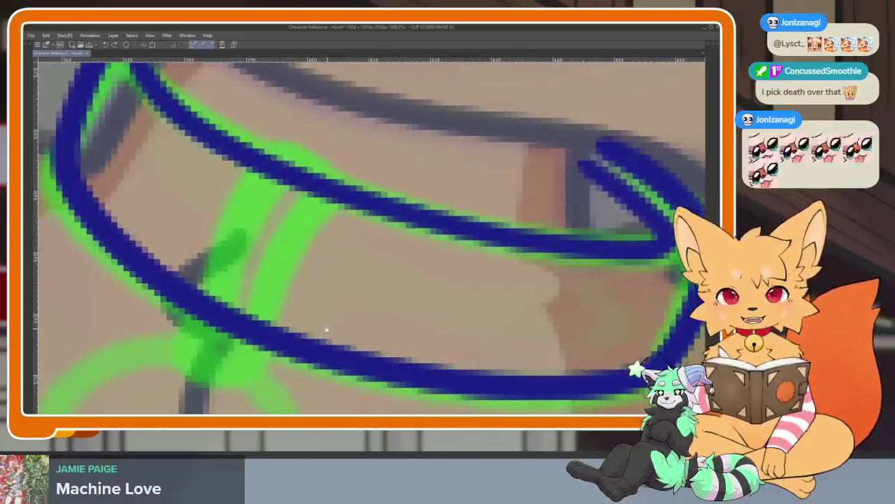
scroll(326, 326, "down", 1)
scroll(448, 321, "down", 1)
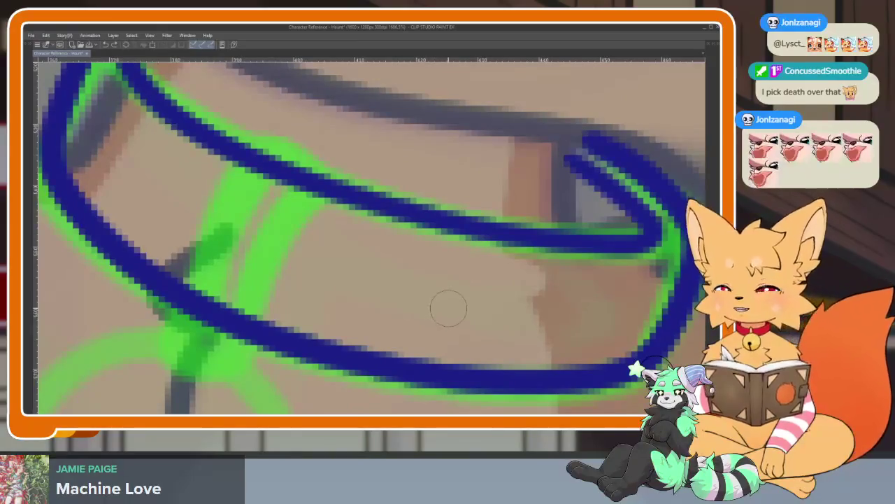
scroll(434, 315, "up", 1)
scroll(392, 312, "down", 1)
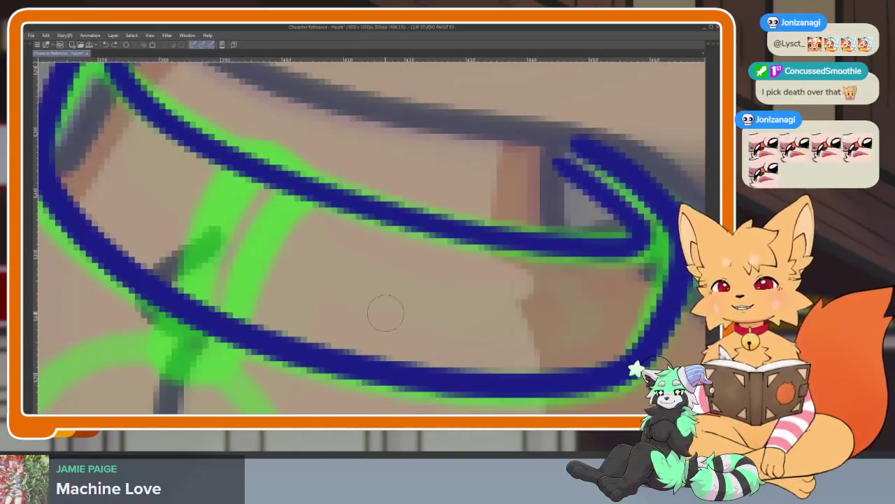
scroll(378, 315, "up", 1)
scroll(378, 315, "up", 1)
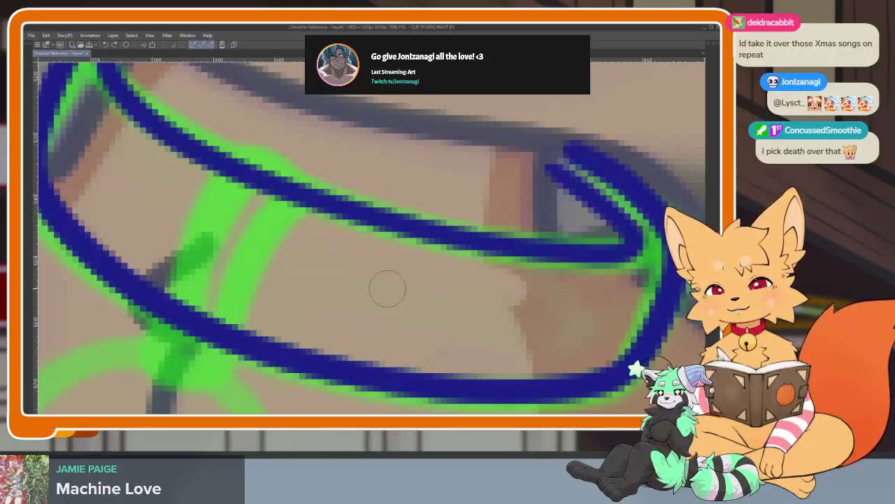
scroll(367, 308, "down", 1)
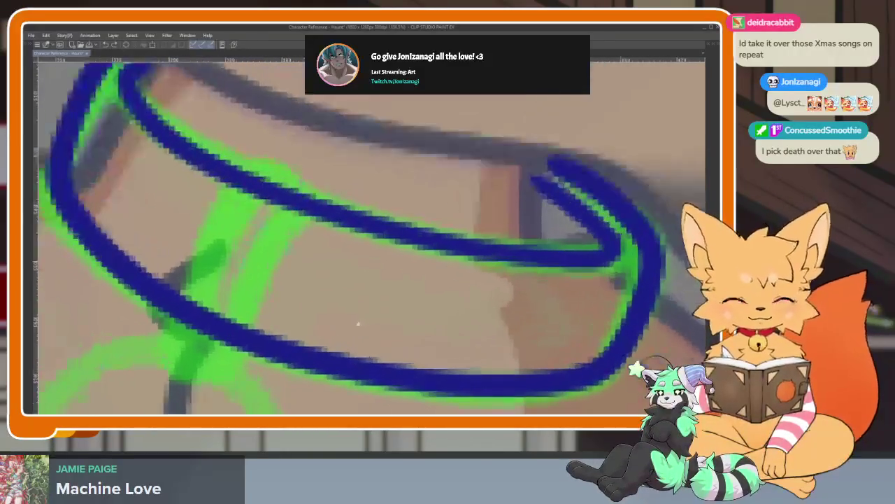
scroll(349, 322, "down", 1)
scroll(349, 322, "up", 1)
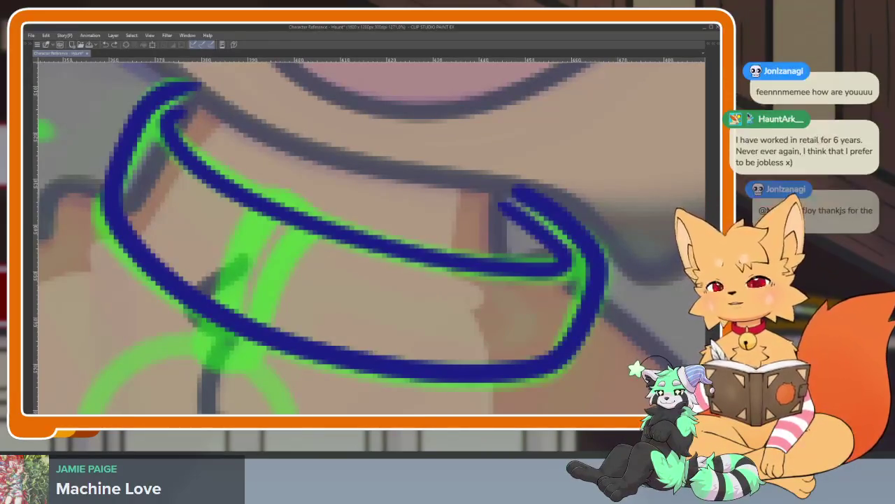
mouse_move(349, 294)
left_mouse_down()
mouse_move(322, 335)
mouse_move(291, 327)
mouse_move(320, 333)
left_mouse_up()
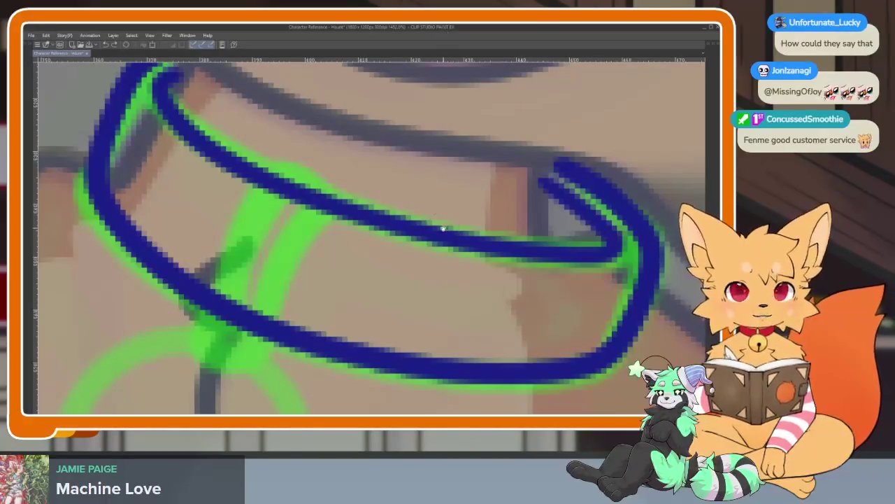
scroll(388, 326, "down", 3)
scroll(390, 320, "up", 3)
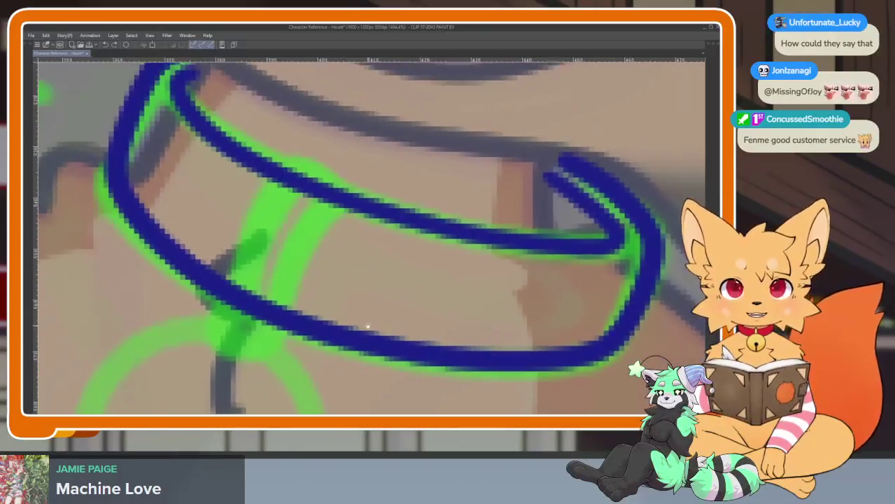
left_click_drag(367, 324, 367, 331)
scroll(415, 302, "right", 1)
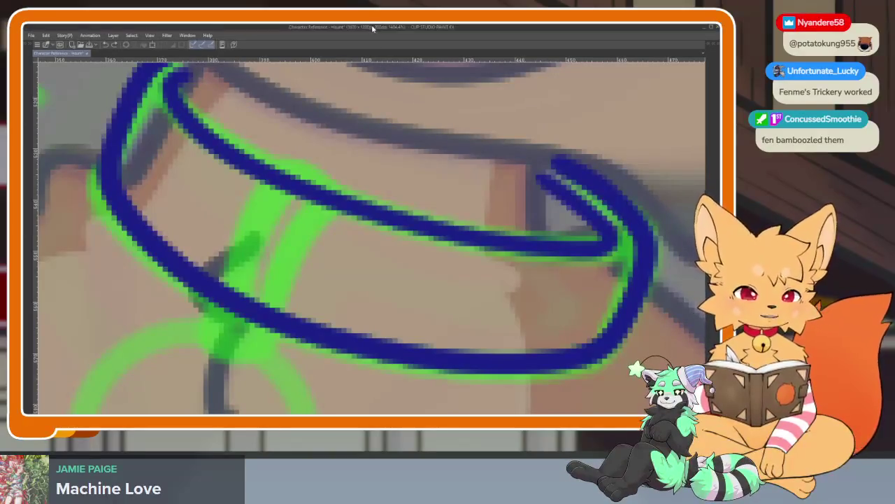
Step: Frame the collar and ink two dark blue strokes forming a small loop across the band
left_click_drag(368, 312, 333, 327)
scroll(333, 328, "down", 1)
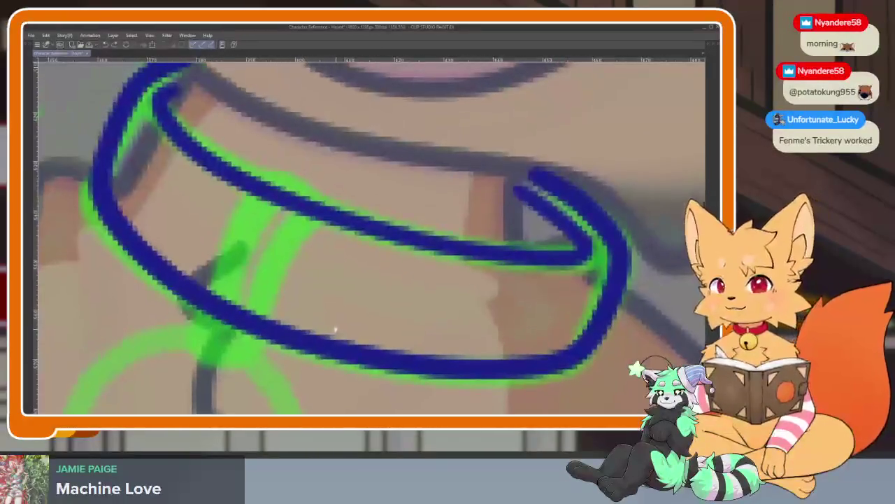
scroll(350, 321, "down", 1)
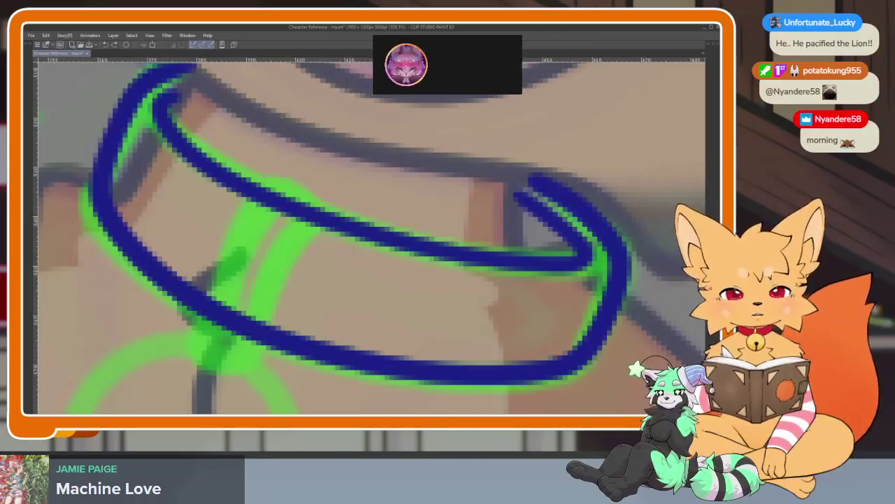
left_click_drag(358, 304, 313, 310)
scroll(312, 310, "down", 1)
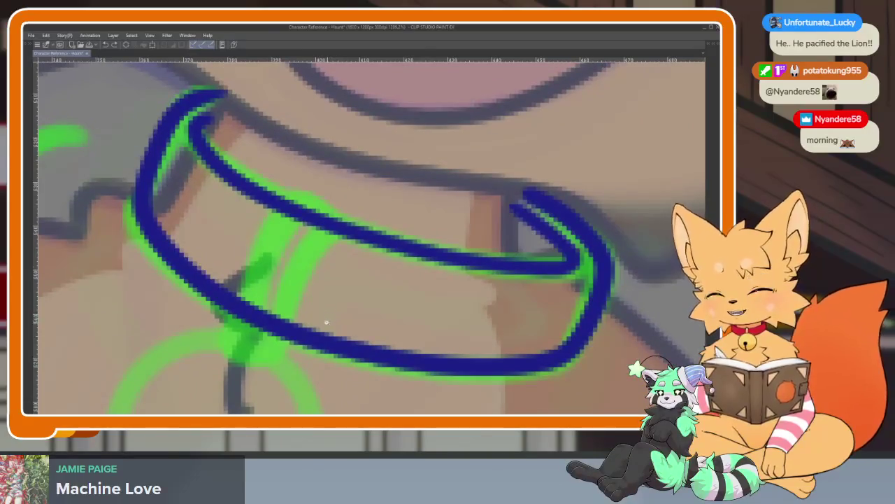
scroll(328, 321, "up", 2)
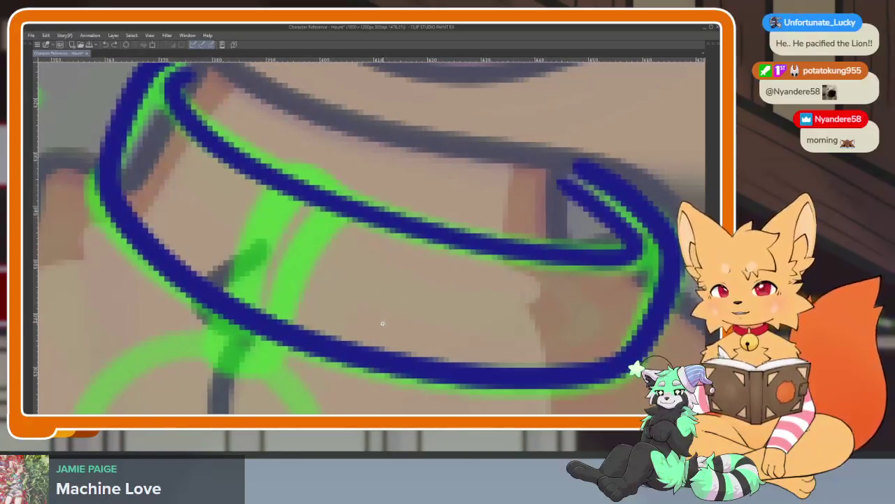
scroll(380, 320, "down", 1)
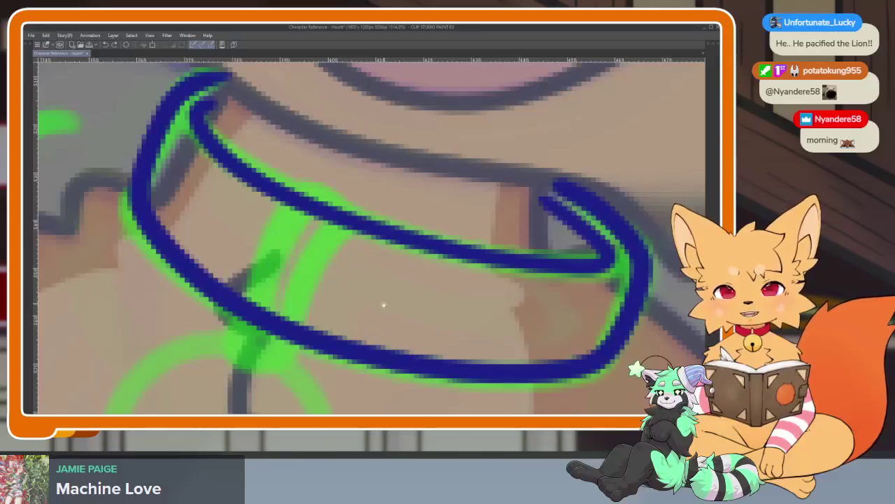
mouse_move(315, 236)
left_mouse_down()
mouse_move(331, 219)
mouse_move(280, 326)
left_mouse_up()
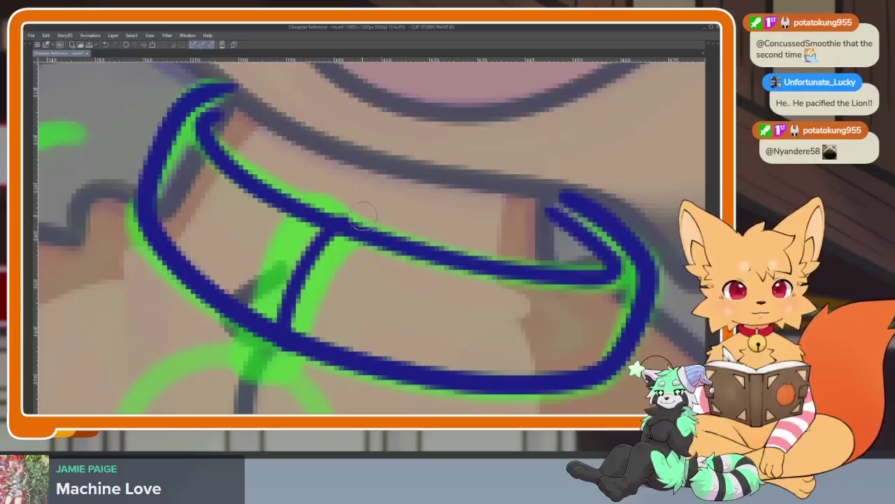
left_click_drag(319, 193, 319, 350)
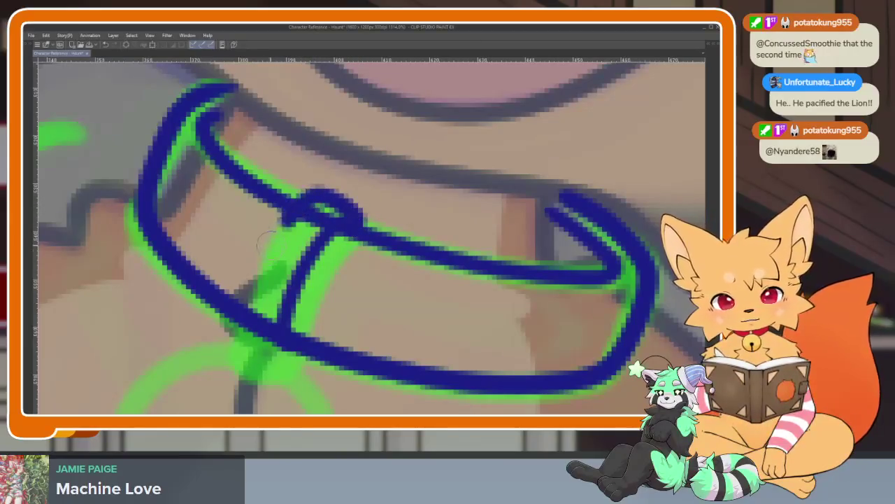
scroll(416, 309, "down", 5)
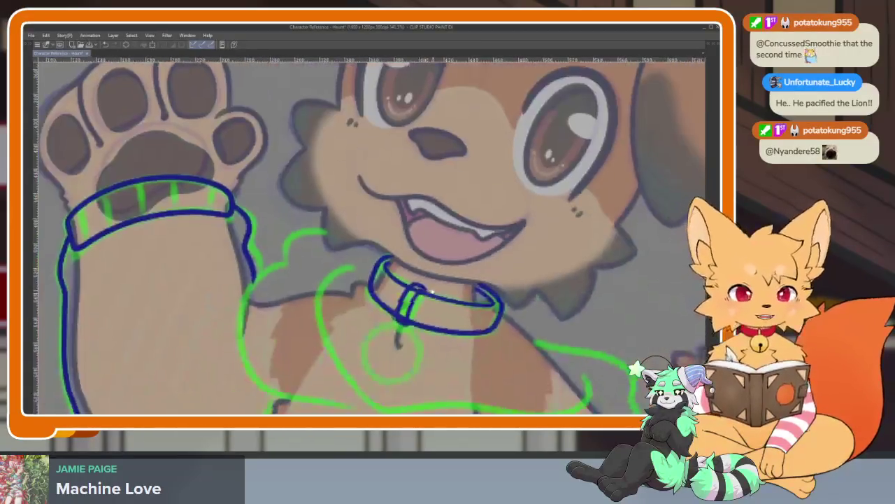
scroll(420, 308, "up", 3)
scroll(427, 305, "up", 2)
scroll(436, 304, "up", 1)
scroll(436, 304, "down", 2)
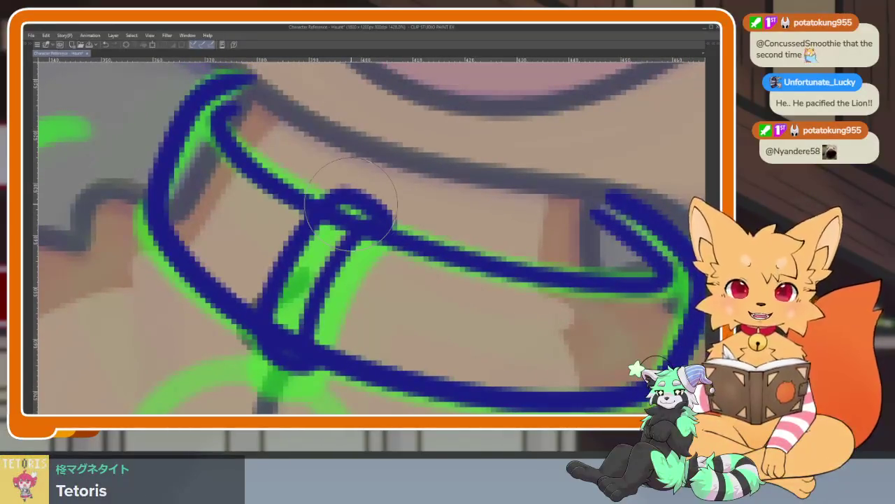
Step: Restore the hidden panels and switch to the hard-edged vector eraser
key("Tab")
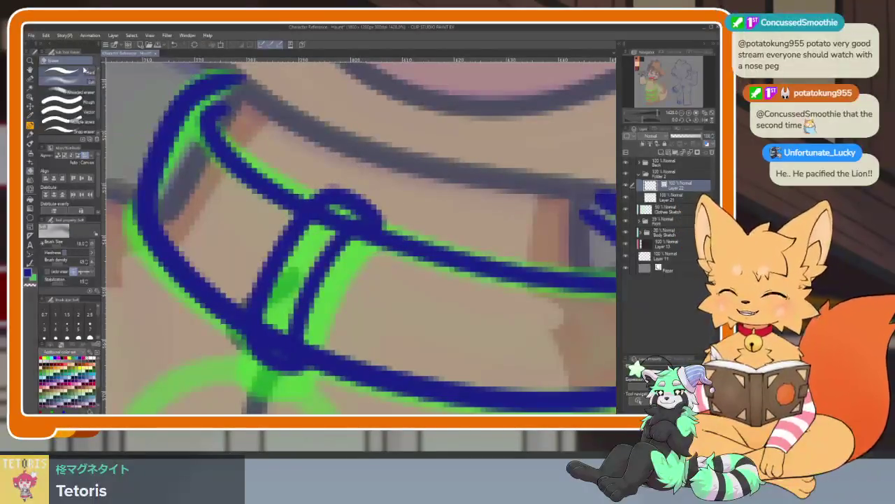
left_click(82, 72)
left_click(70, 112)
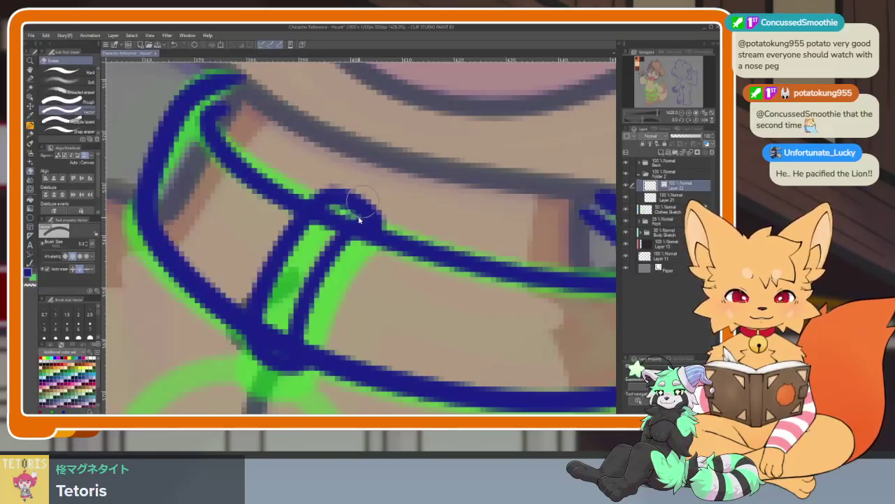
scroll(388, 301, "down", 3)
scroll(384, 314, "up", 2)
Step: Back on the pen, fill in dark blue ink where the loop meets the collar band
key("p")
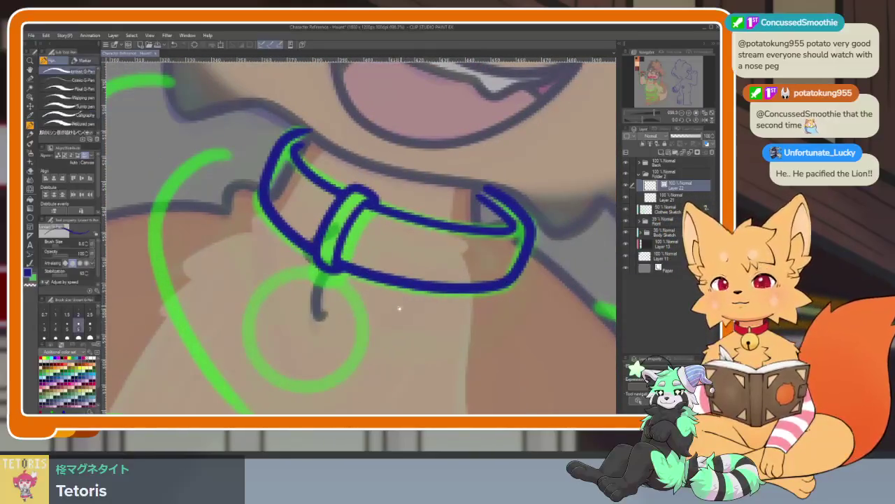
scroll(400, 306, "up", 1)
scroll(381, 313, "up", 1)
scroll(360, 323, "up", 1)
scroll(343, 336, "up", 1)
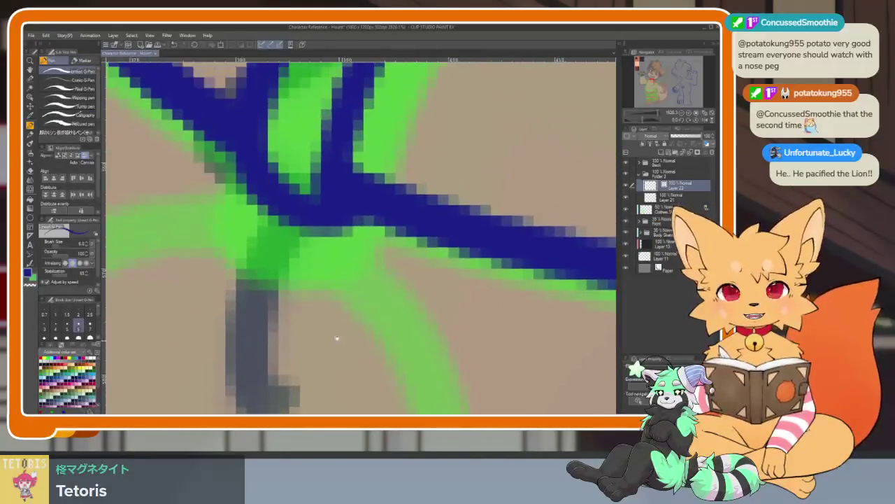
scroll(339, 342, "down", 3)
scroll(340, 334, "up", 3)
scroll(322, 294, "up", 2)
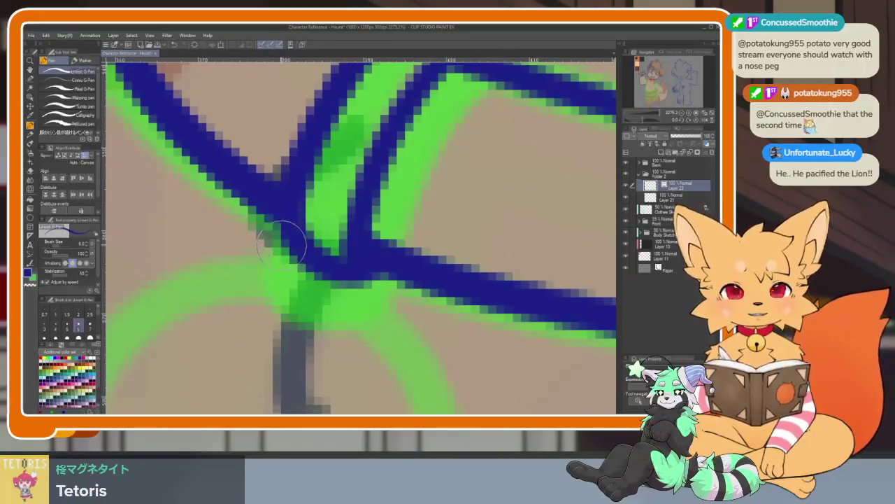
mouse_move(283, 241)
left_mouse_down()
mouse_move(273, 263)
mouse_move(308, 300)
mouse_move(381, 255)
left_mouse_up()
scroll(426, 324, "down", 2)
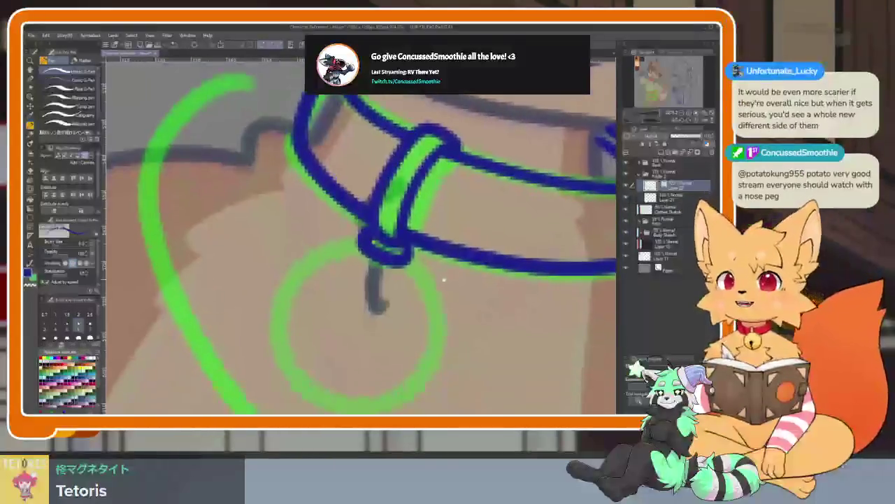
scroll(427, 320, "down", 1)
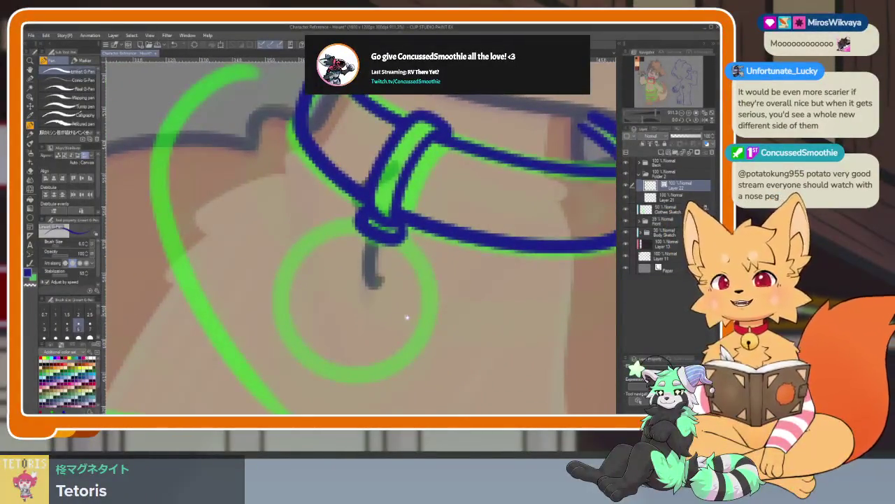
scroll(391, 323, "up", 2)
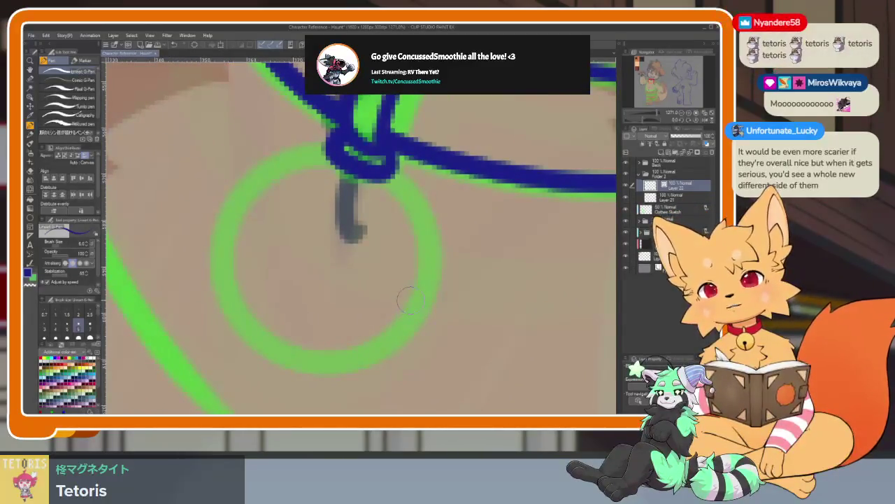
Step: With panels hidden, draw a large dark blue circle over the green tag sketch
key("Tab")
key("Tab")
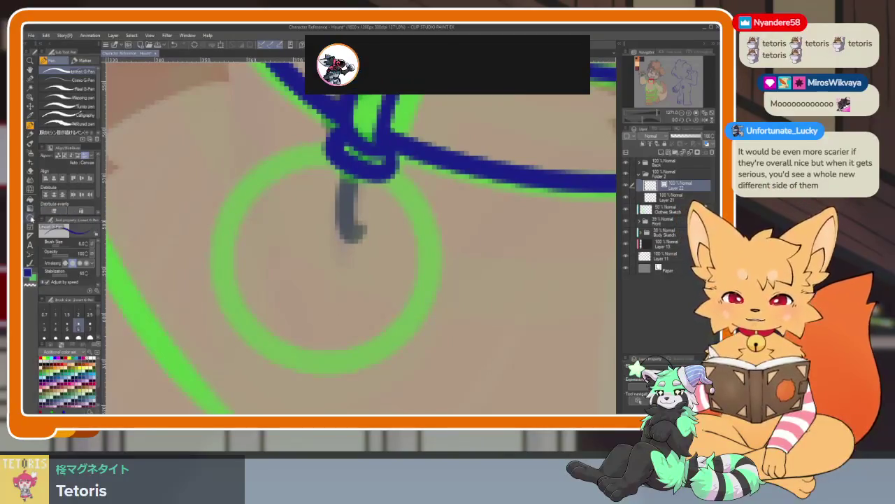
key("Tab")
scroll(423, 314, "down", 1)
scroll(423, 314, "down", 1)
scroll(420, 315, "down", 1)
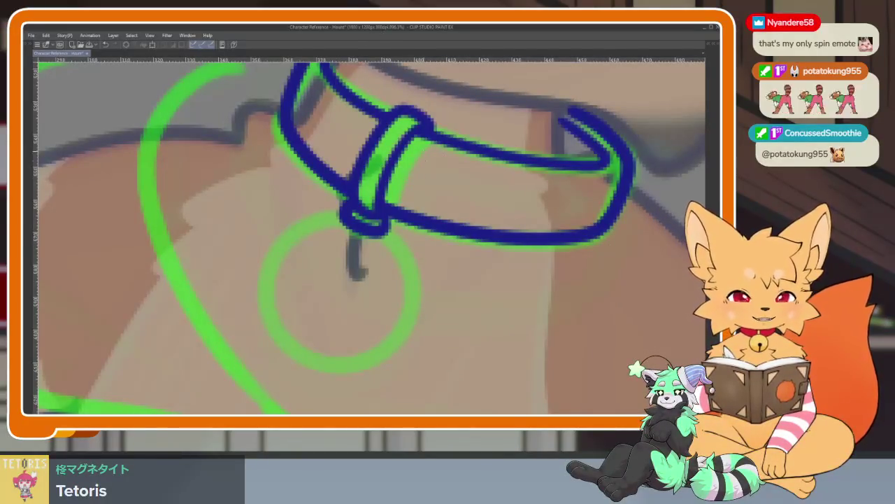
left_click_drag(420, 314, 367, 338)
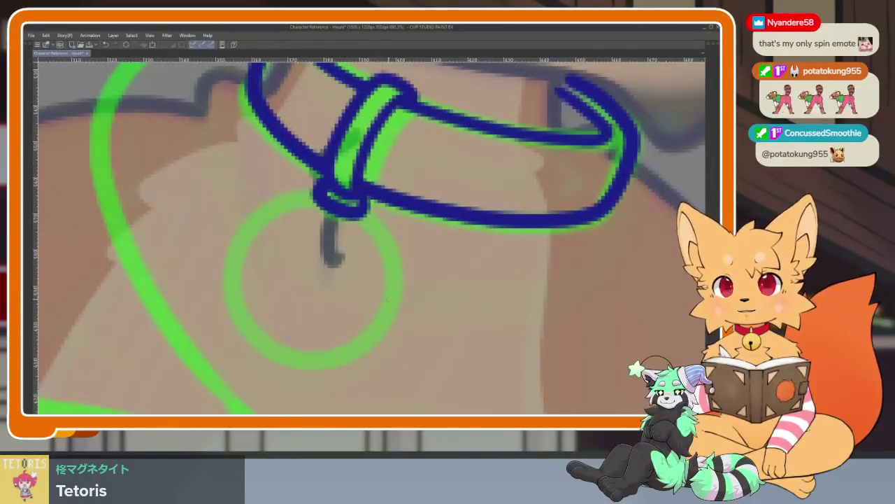
scroll(380, 332, "up", 3)
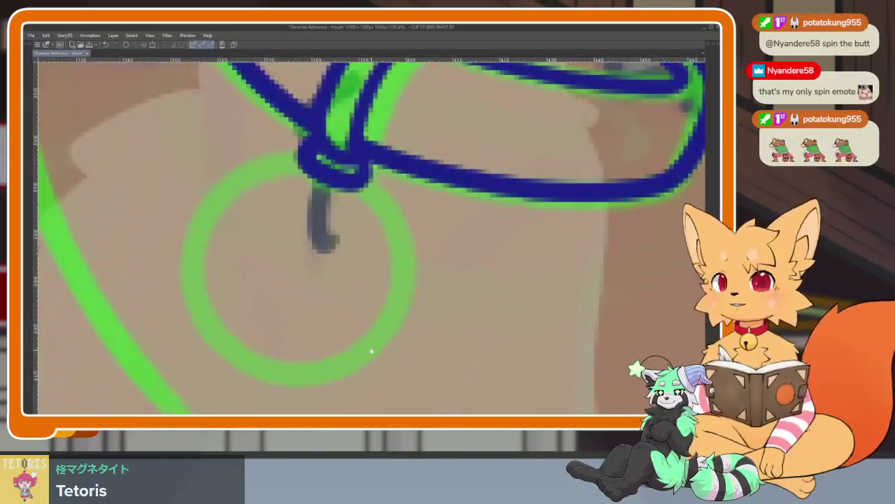
key("Tab")
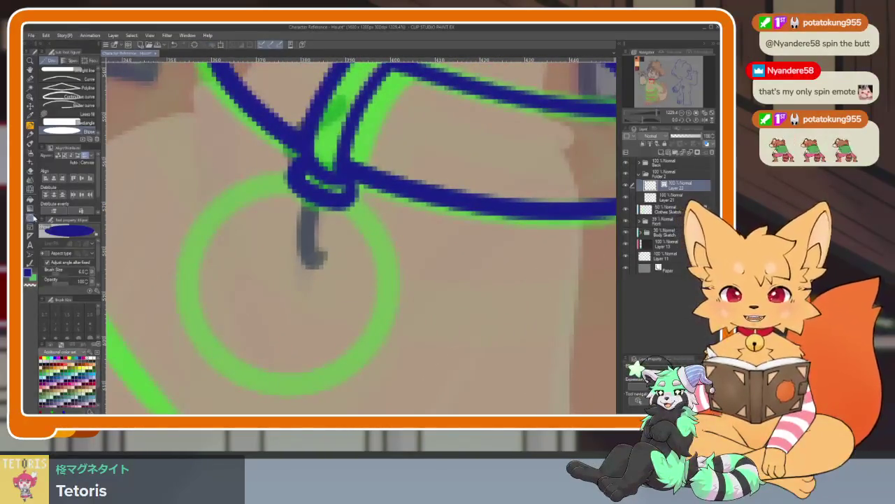
key("Tab")
scroll(375, 321, "down", 2)
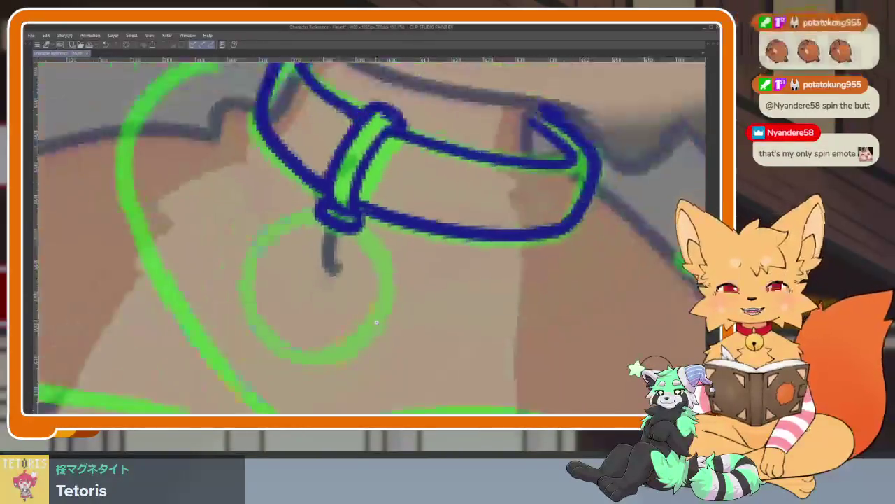
scroll(377, 323, "up", 3)
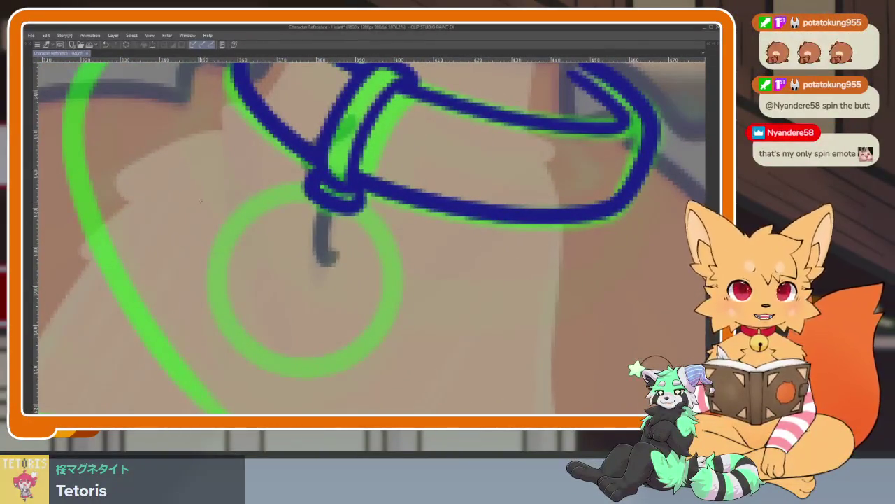
left_click_drag(195, 189, 381, 380)
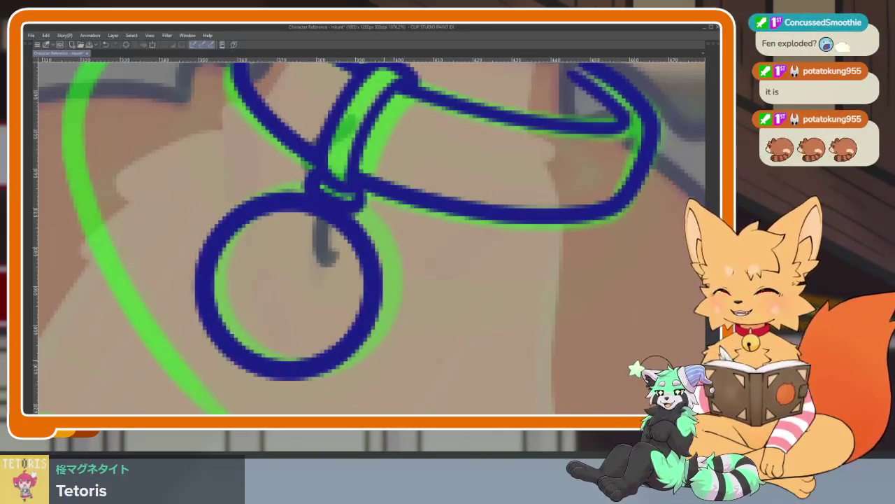
Step: Nudge the blue tag ring a few pixels right, commit the move, and zoom out
left_click(364, 327)
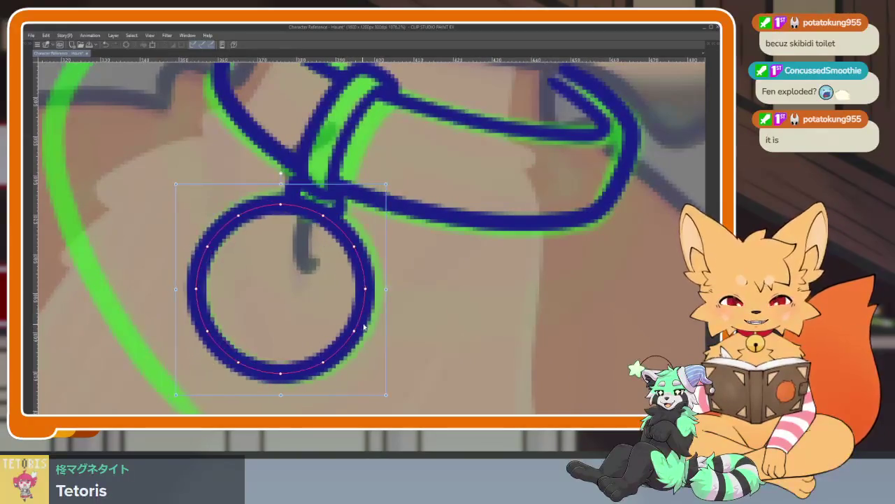
left_click_drag(363, 327, 371, 330)
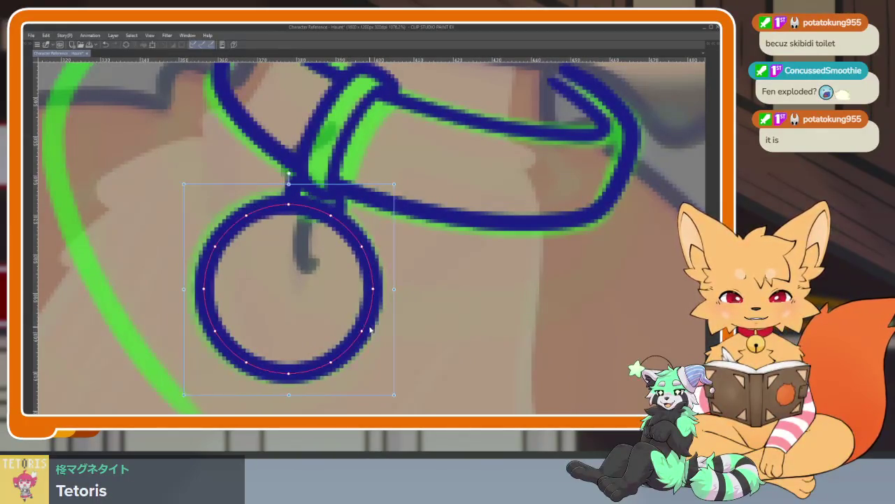
key("Return")
scroll(377, 308, "down", 5)
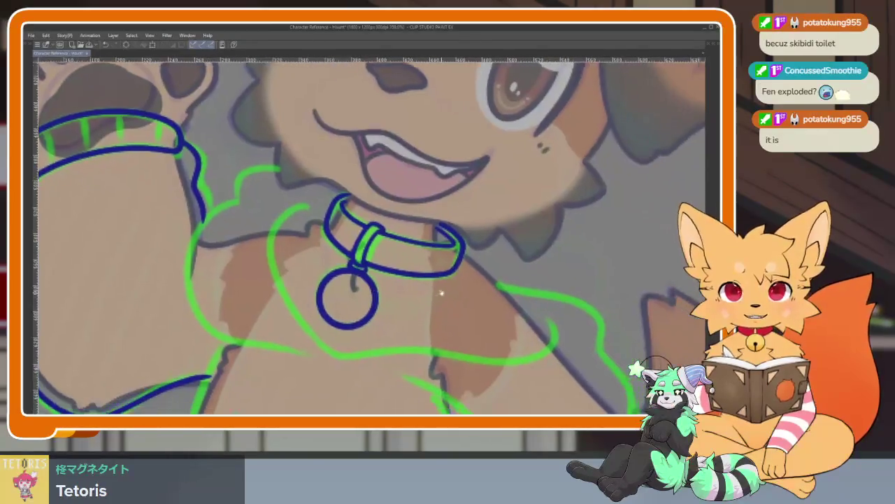
scroll(440, 293, "down", 2)
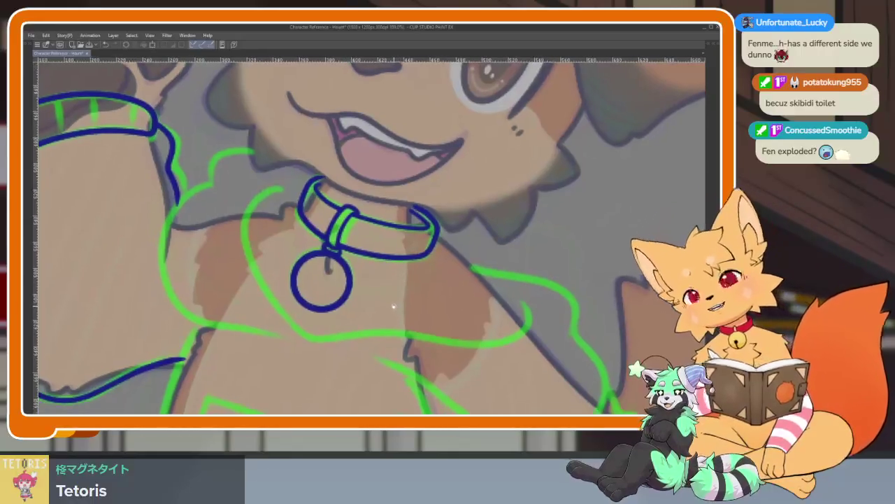
Step: Zoom to the chest, draw a dark blue fur curve, then undo the misplaced stroke
left_click_drag(516, 317, 496, 298)
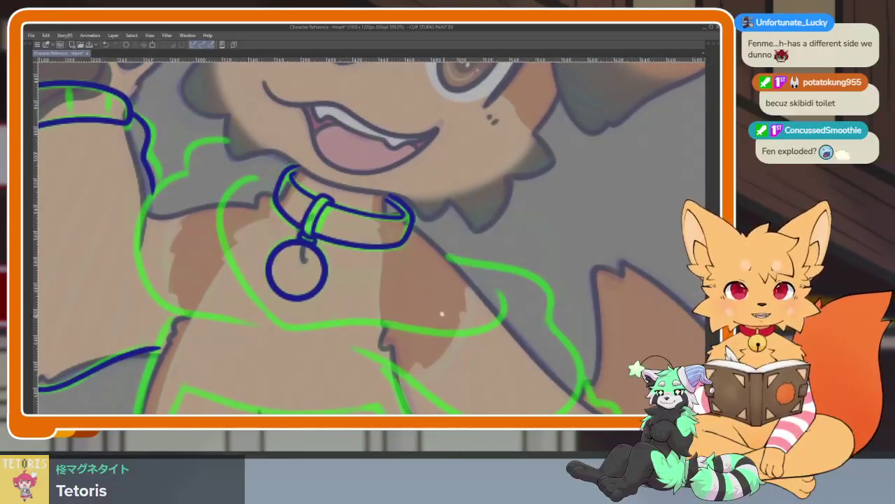
scroll(444, 315, "up", 2)
left_click_drag(458, 330, 526, 316)
scroll(527, 316, "down", 1)
scroll(504, 322, "down", 2)
scroll(487, 332, "up", 1)
scroll(507, 307, "down", 1)
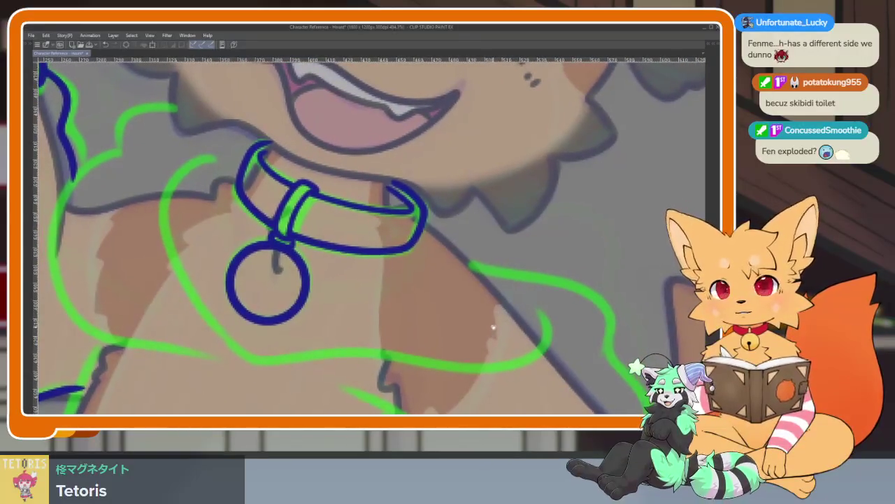
scroll(533, 284, "up", 1)
scroll(525, 322, "down", 1)
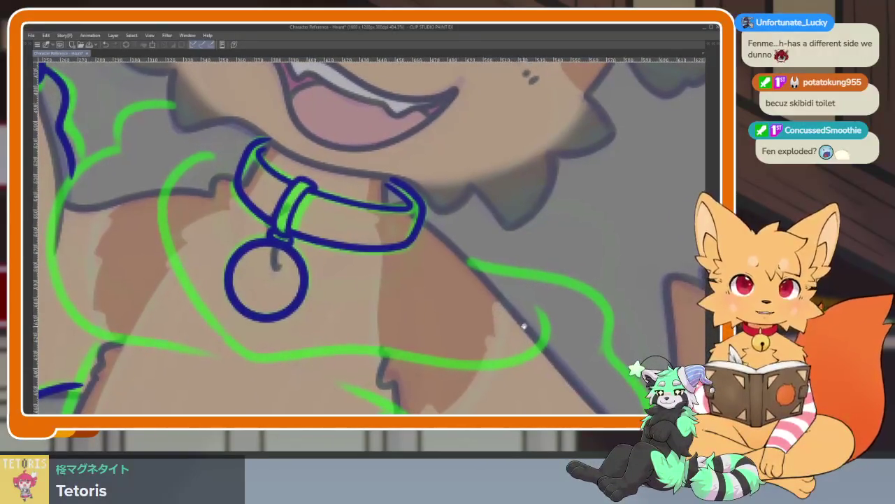
scroll(518, 327, "up", 1)
scroll(524, 333, "down", 1)
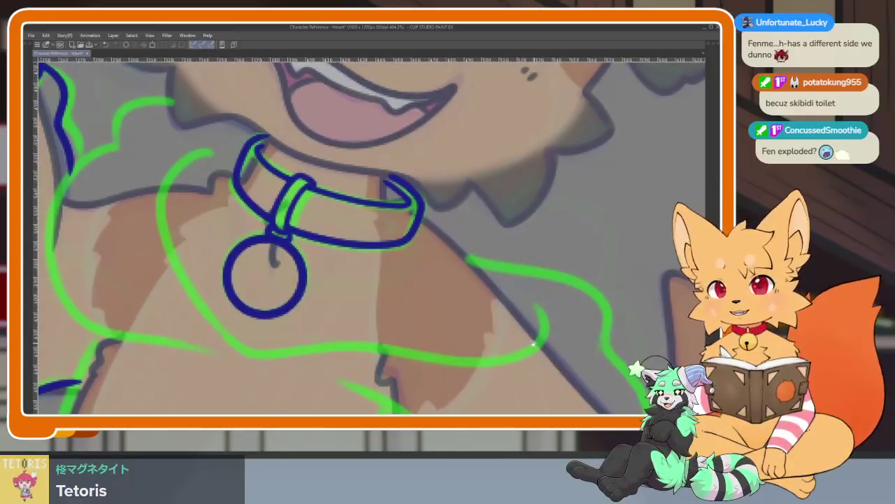
scroll(539, 303, "down", 1)
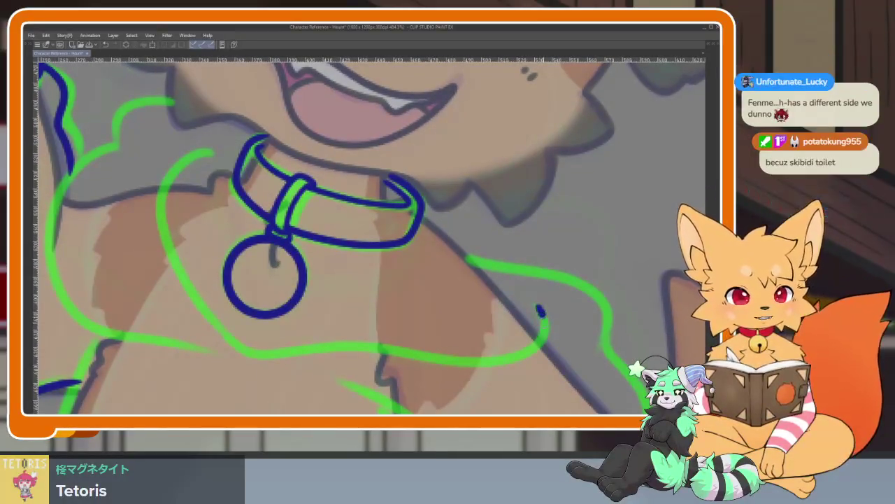
scroll(540, 303, "up", 1)
left_click_drag(538, 306, 529, 347)
key("ctrl+z")
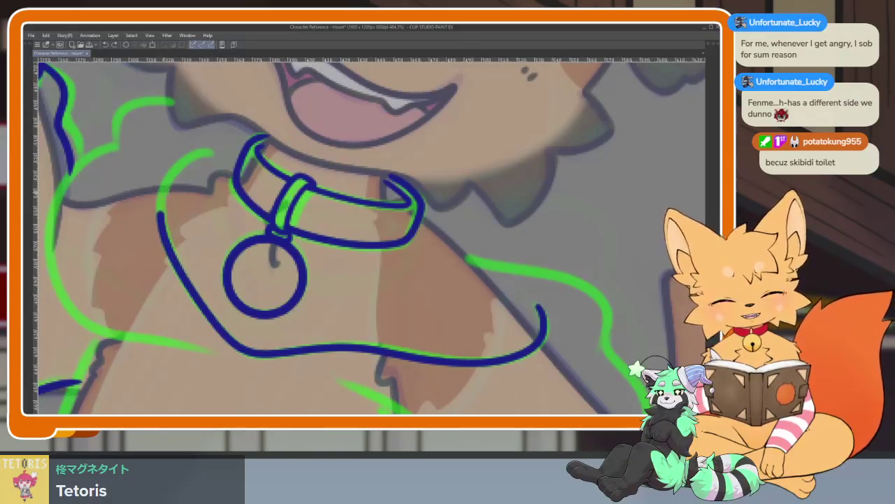
Step: Zoom in and out and pan to reframe the view around the chest
scroll(461, 271, "down", 1)
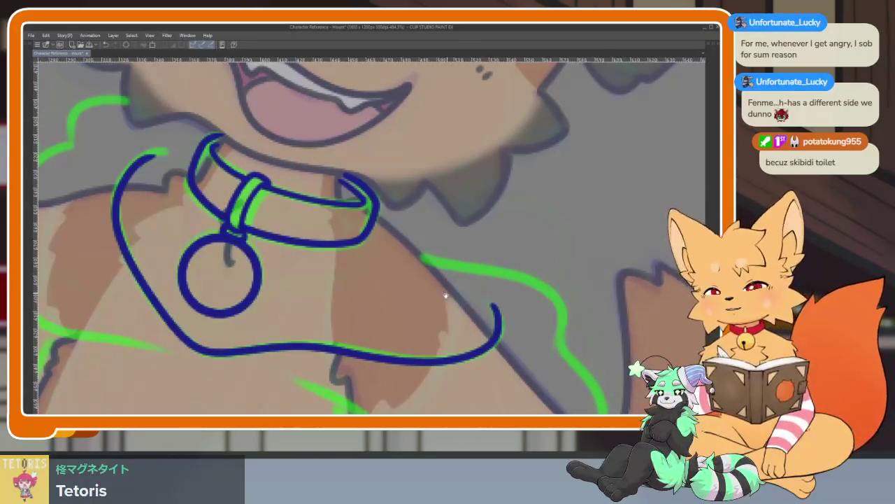
scroll(426, 296, "up", 1)
scroll(405, 297, "down", 1)
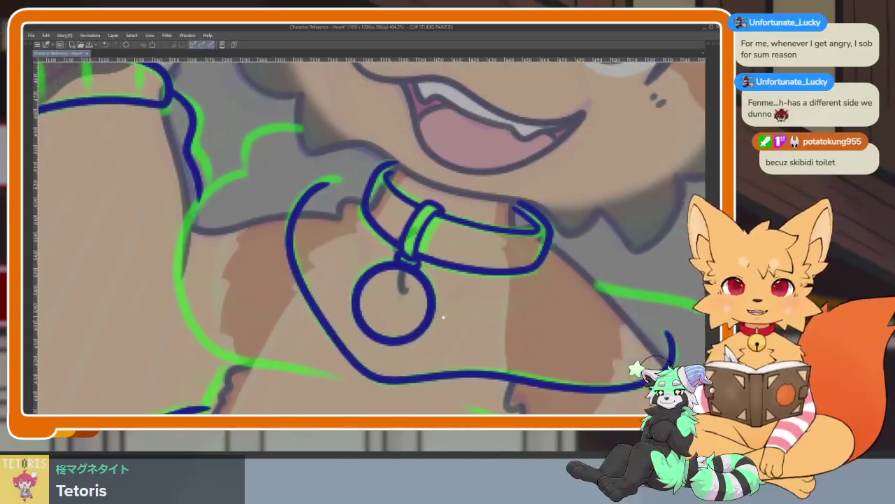
scroll(448, 318, "up", 1)
scroll(458, 320, "down", 1)
scroll(443, 318, "up", 1)
scroll(377, 311, "down", 1)
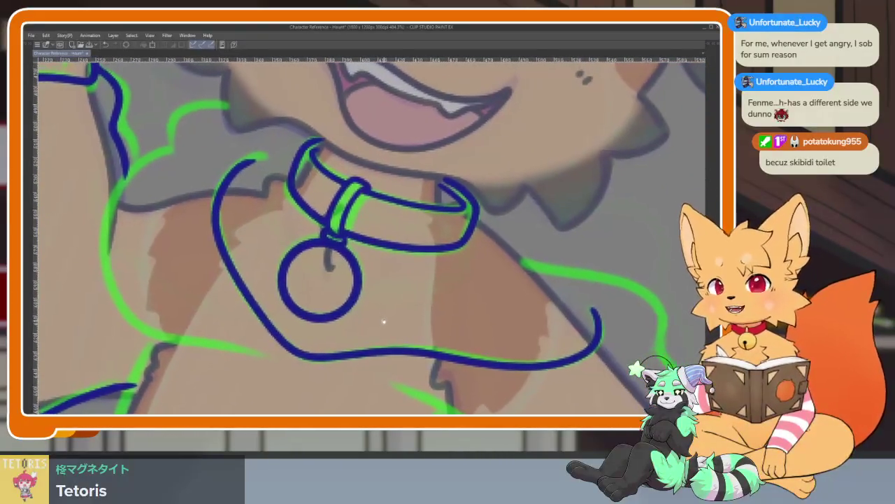
scroll(380, 316, "up", 1)
scroll(314, 324, "up", 2)
scroll(314, 324, "down", 1)
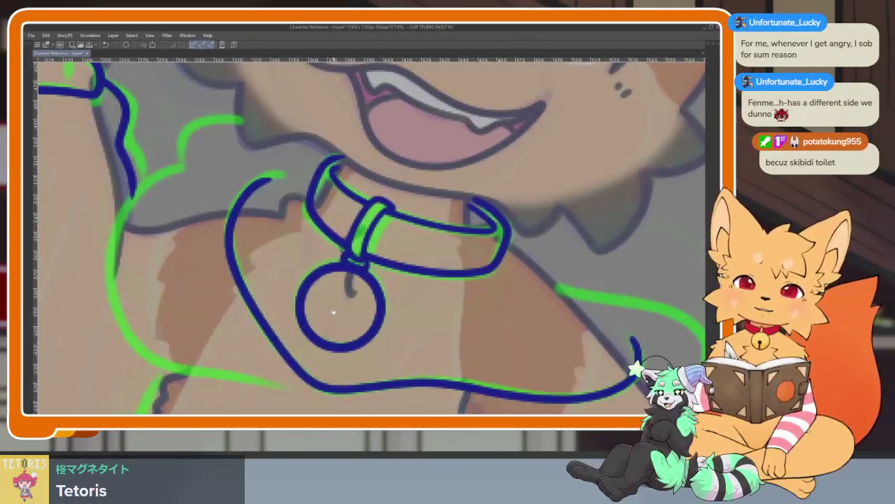
scroll(338, 310, "down", 1)
scroll(338, 310, "up", 1)
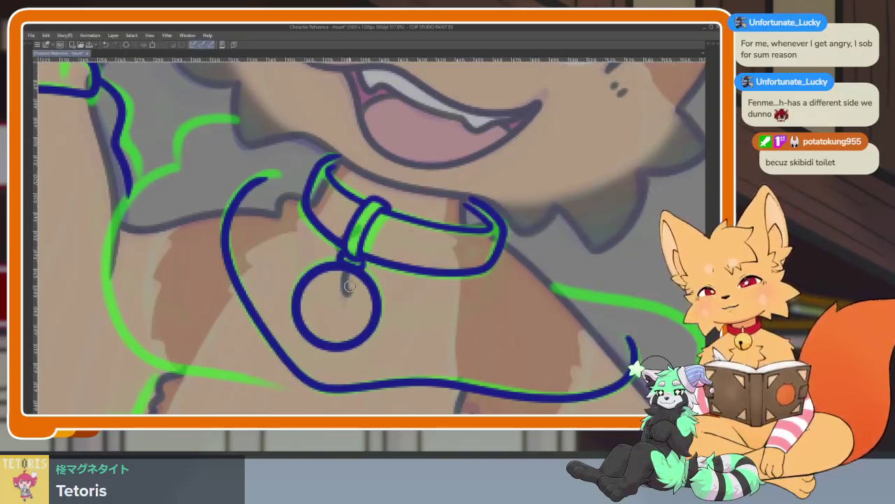
scroll(383, 312, "down", 1)
scroll(389, 321, "down", 2)
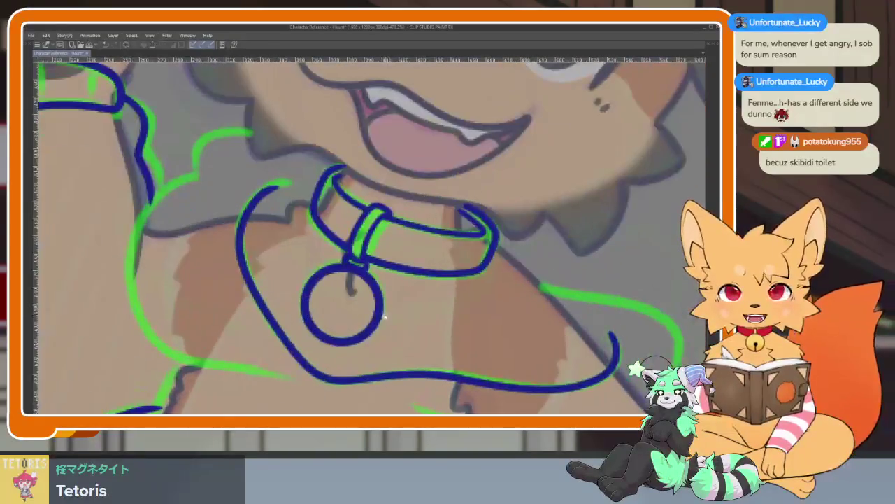
scroll(384, 321, "up", 1)
scroll(409, 282, "down", 1)
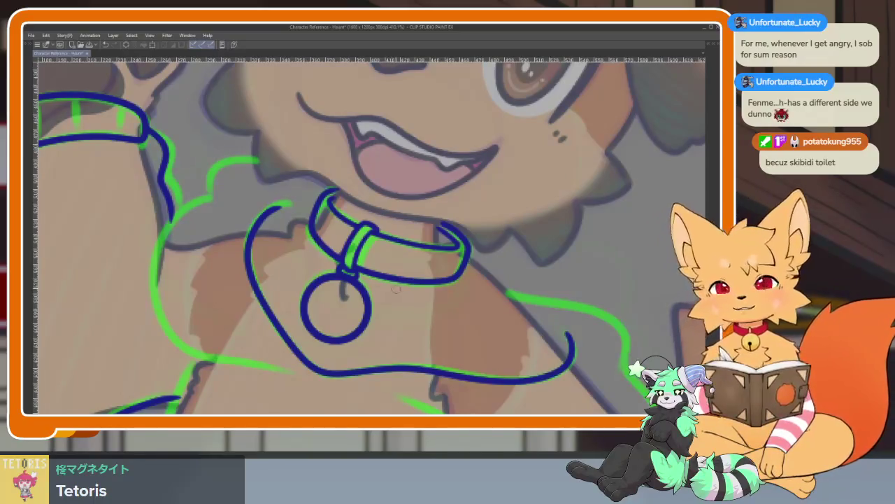
mouse_move(305, 260)
left_mouse_down()
mouse_move(343, 256)
mouse_move(365, 334)
left_mouse_up()
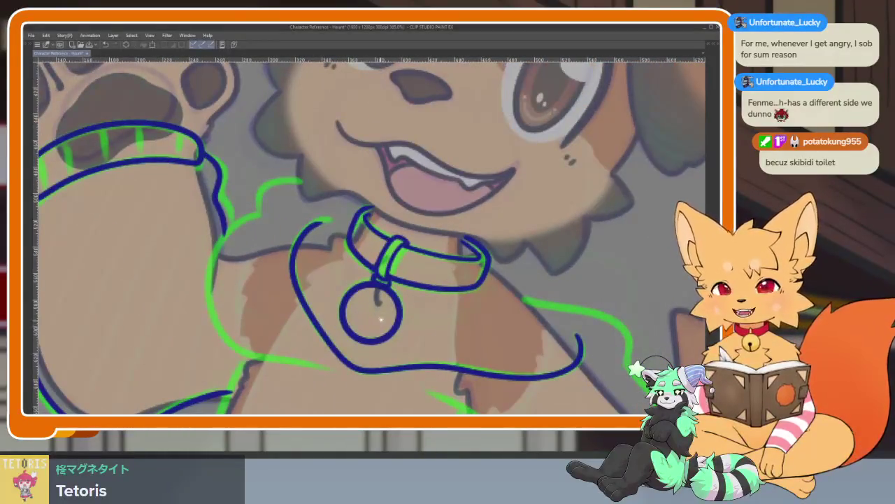
Step: Pan and zoom to bring the left chest-fur guide below the collar into view
left_click_drag(405, 292, 393, 318)
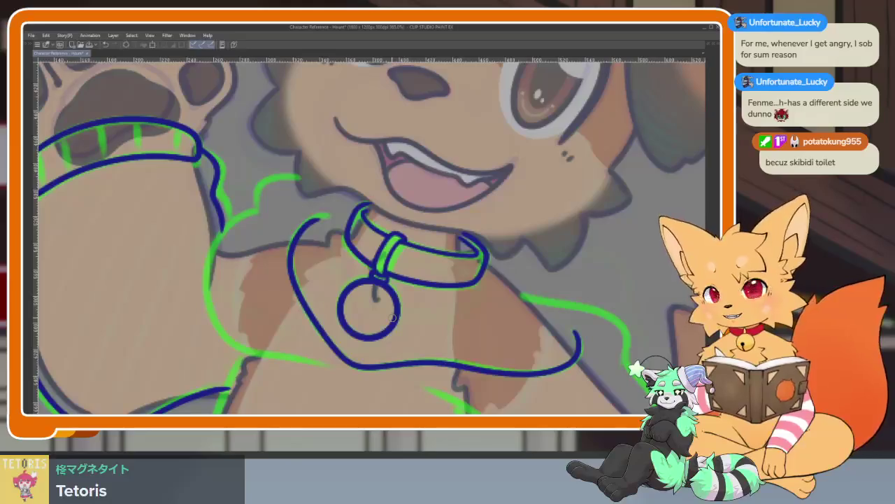
scroll(411, 290, "down", 5)
scroll(391, 315, "up", 2)
scroll(378, 329, "up", 2)
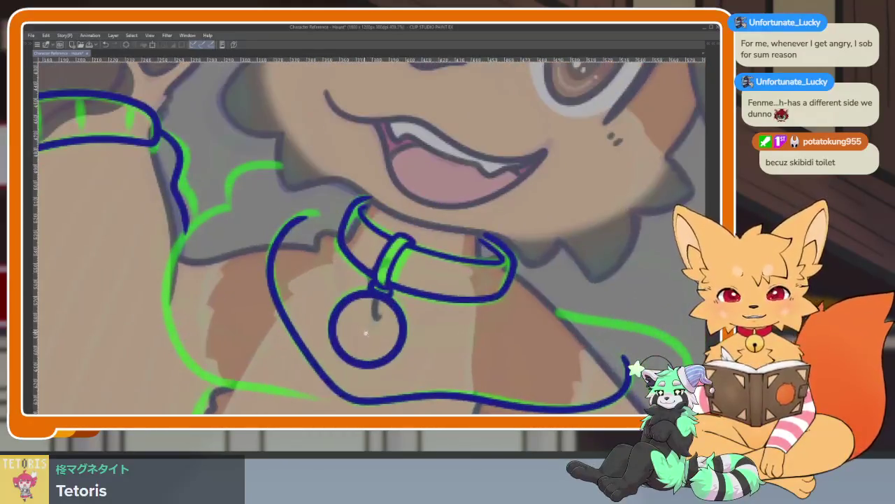
scroll(366, 337, "up", 2)
scroll(364, 339, "down", 2)
scroll(350, 341, "up", 1)
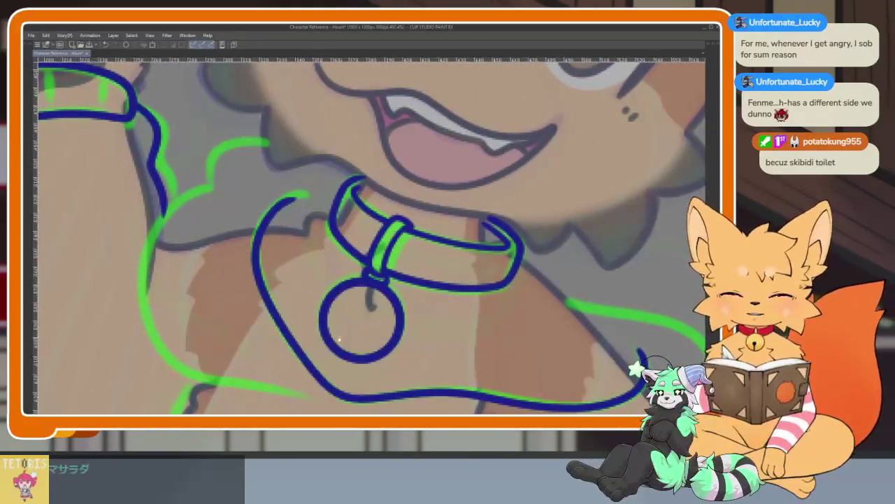
scroll(335, 345, "up", 1)
scroll(333, 343, "down", 2)
scroll(342, 345, "up", 1)
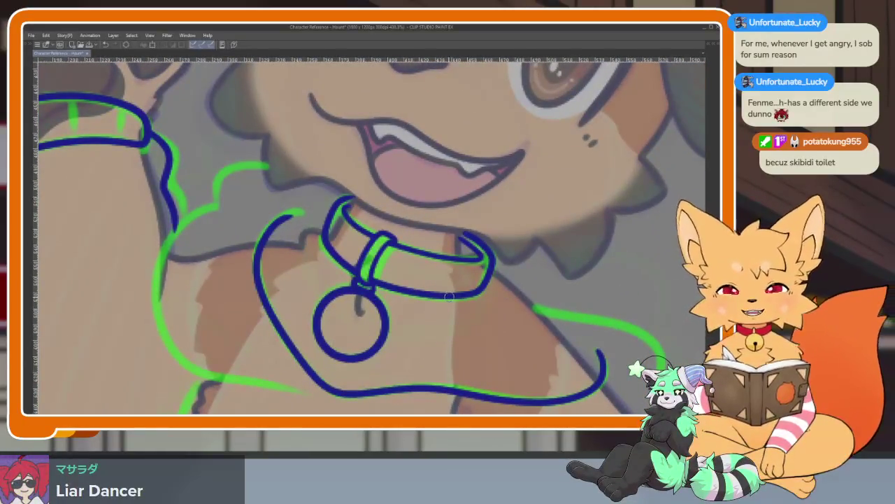
scroll(349, 313, "up", 1)
scroll(345, 327, "up", 1)
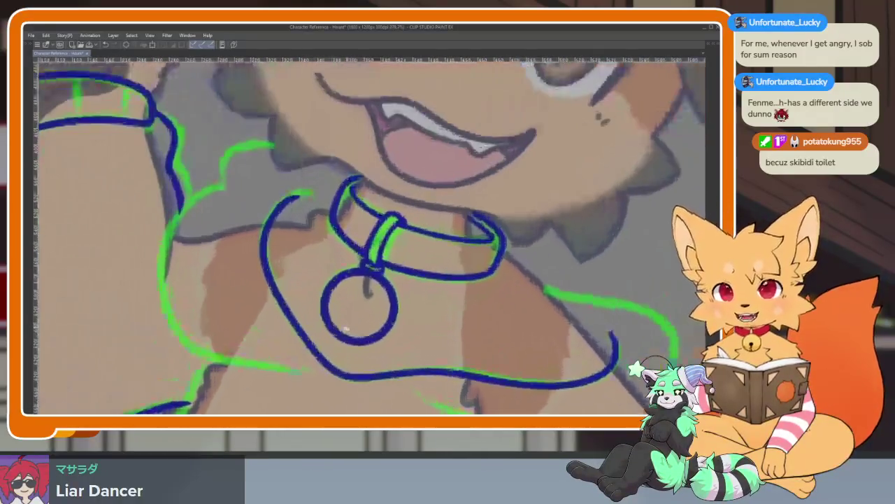
scroll(346, 323, "down", 1)
scroll(340, 332, "up", 1)
scroll(330, 342, "up", 1)
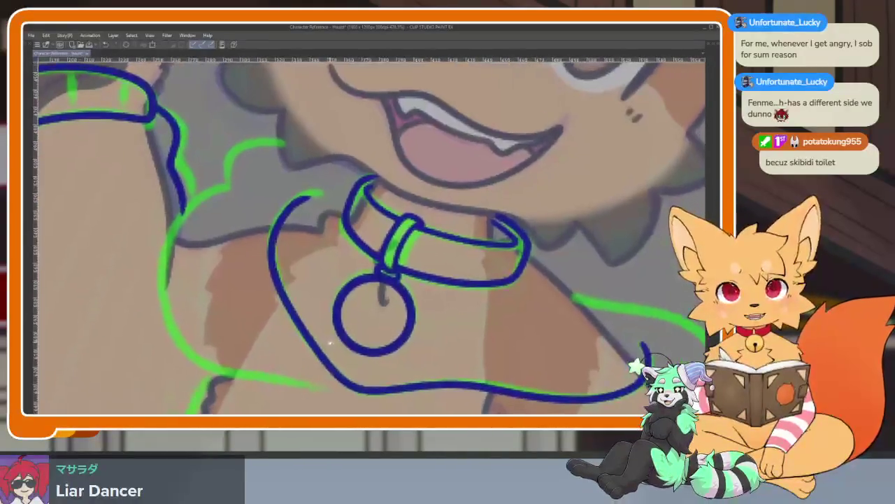
scroll(340, 339, "down", 1)
scroll(349, 334, "up", 1)
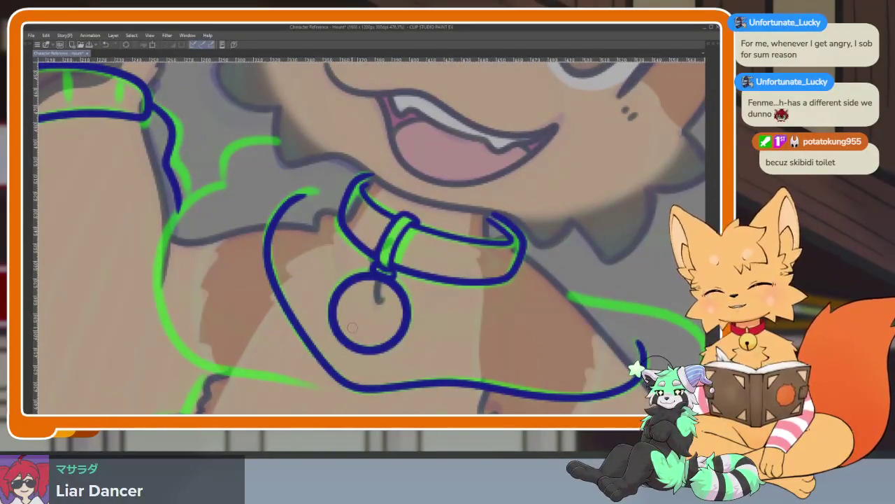
scroll(353, 326, "down", 1)
scroll(349, 334, "down", 1)
scroll(341, 345, "up", 2)
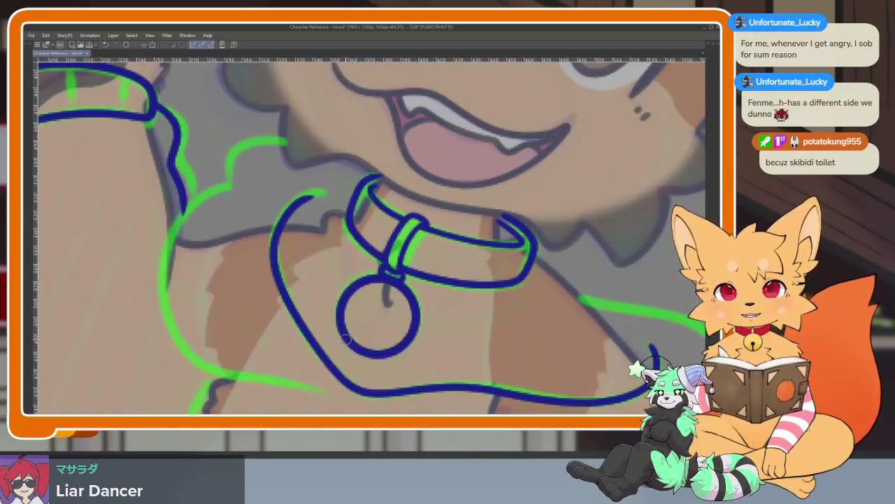
scroll(345, 338, "down", 1)
scroll(344, 330, "up", 1)
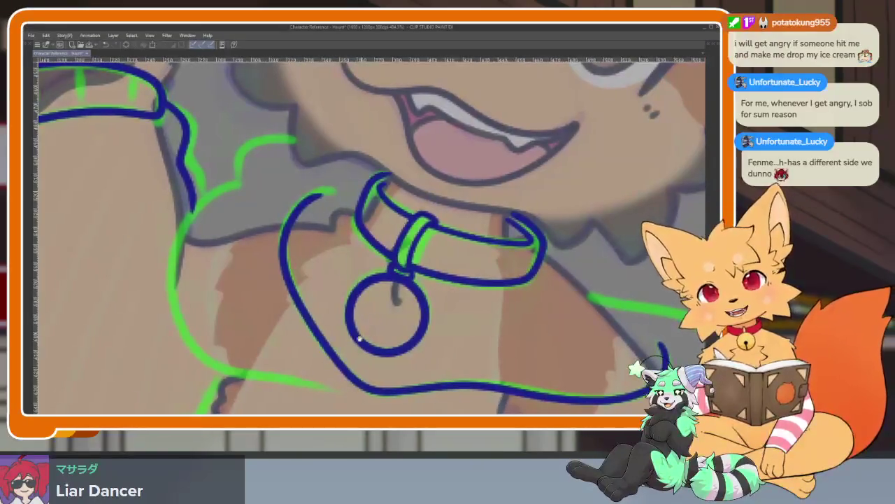
Step: Trace the left green chest-fur line with a single dark blue stroke
scroll(391, 305, "down", 2)
scroll(384, 289, "up", 1)
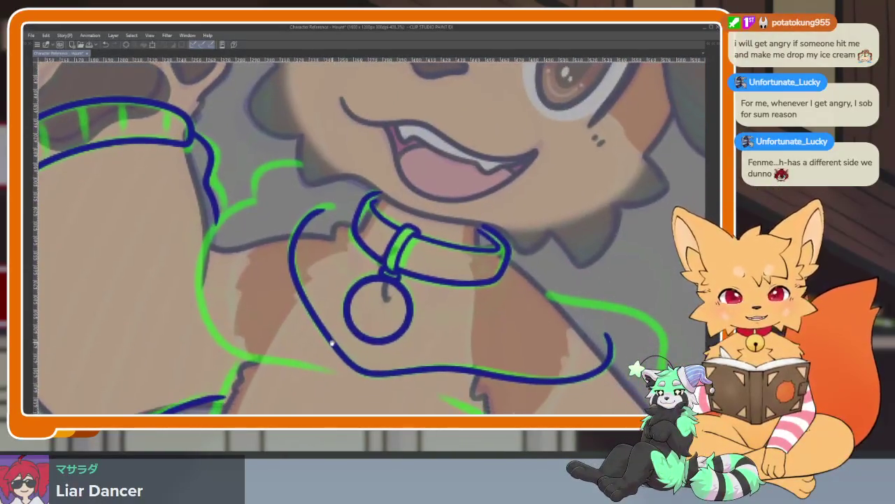
scroll(328, 328, "up", 2)
scroll(341, 337, "down", 1)
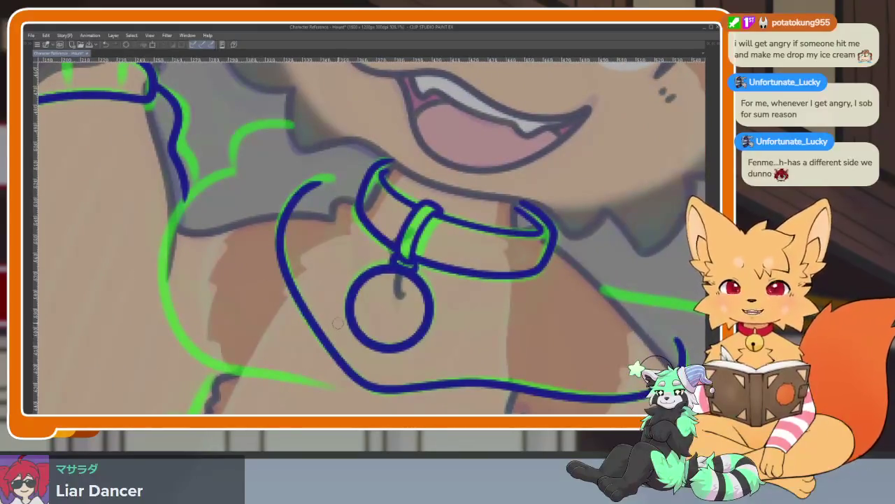
scroll(336, 348, "down", 2)
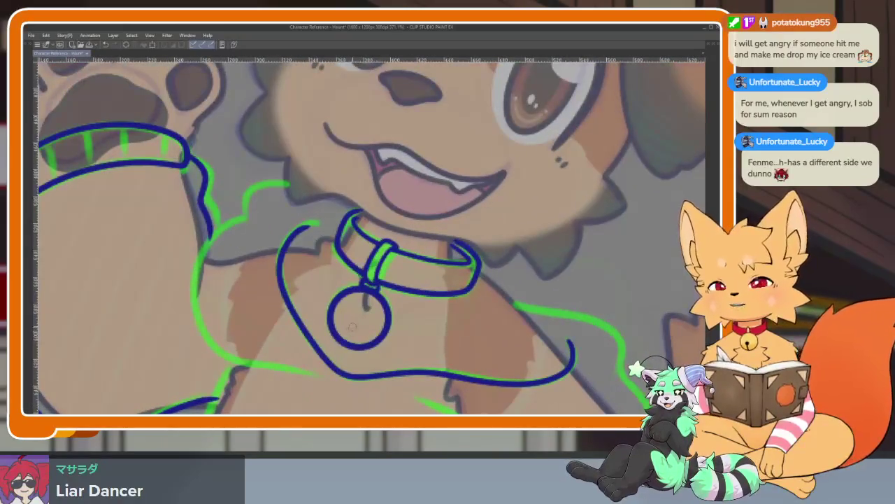
scroll(366, 336, "down", 1)
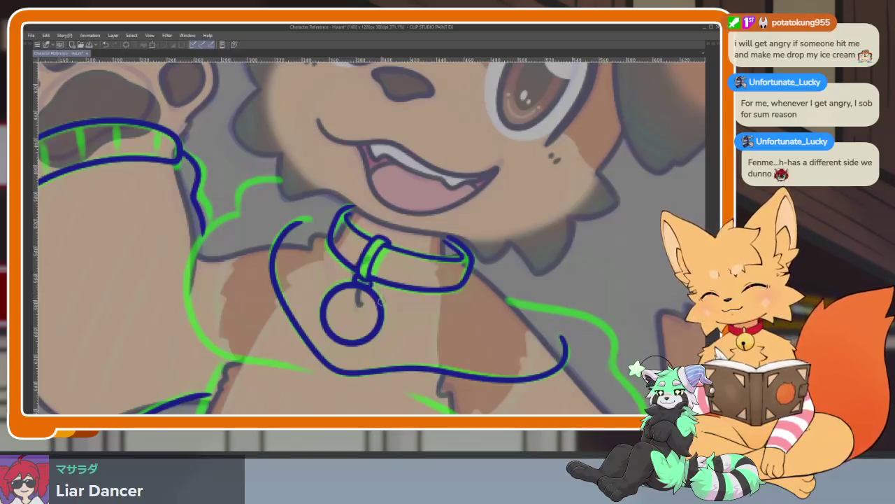
scroll(376, 315, "up", 2)
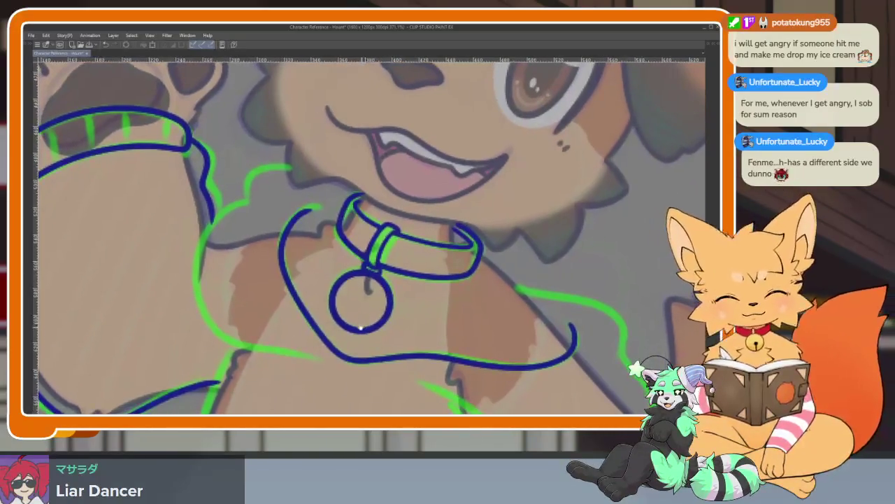
scroll(370, 318, "up", 2)
scroll(350, 332, "up", 1)
scroll(350, 338, "down", 1)
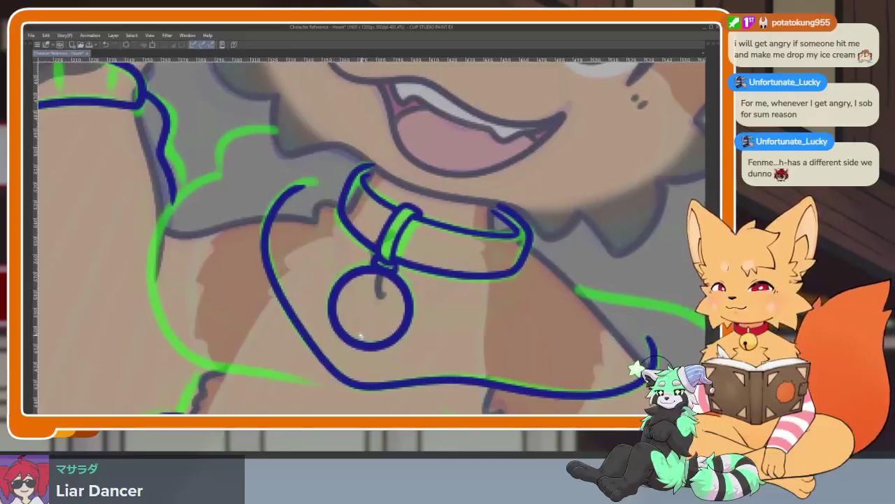
scroll(353, 339, "down", 1)
scroll(357, 341, "down", 1)
scroll(357, 341, "up", 1)
scroll(356, 344, "up", 1)
scroll(353, 348, "up", 1)
scroll(349, 354, "up", 1)
scroll(350, 353, "up", 1)
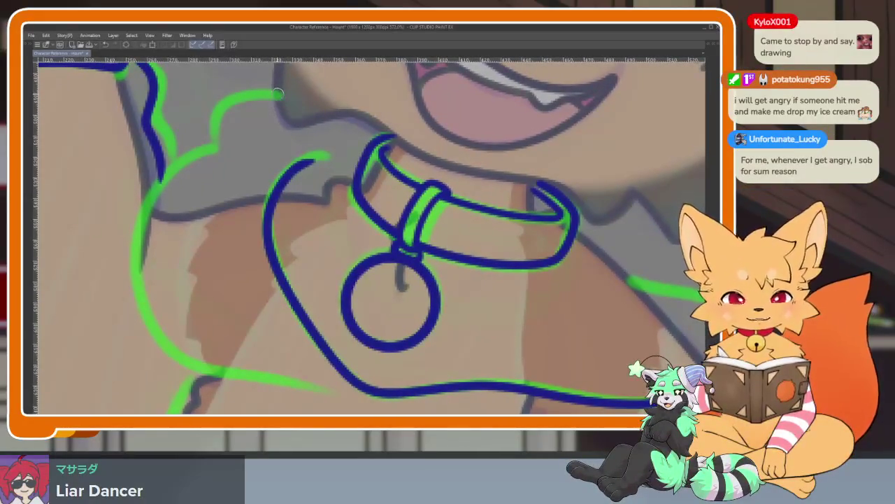
mouse_move(215, 143)
left_mouse_down()
mouse_move(165, 173)
mouse_move(134, 266)
left_mouse_up()
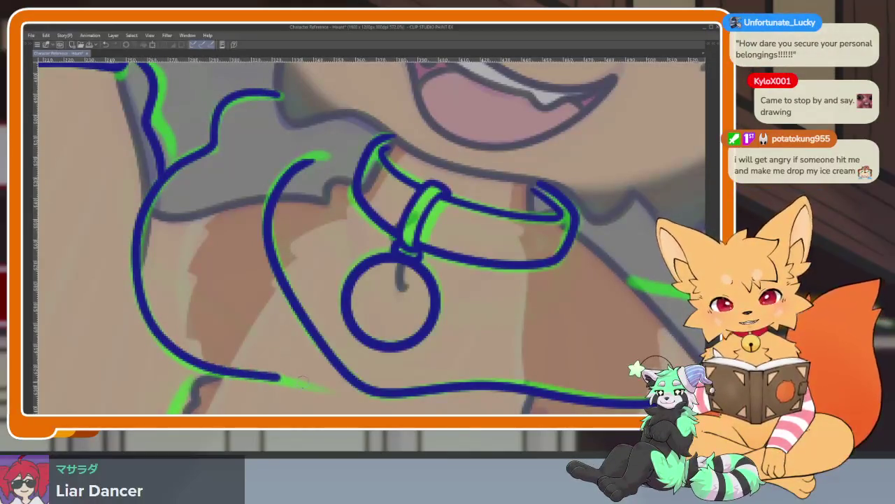
scroll(333, 278, "down", 3)
scroll(445, 265, "up", 2)
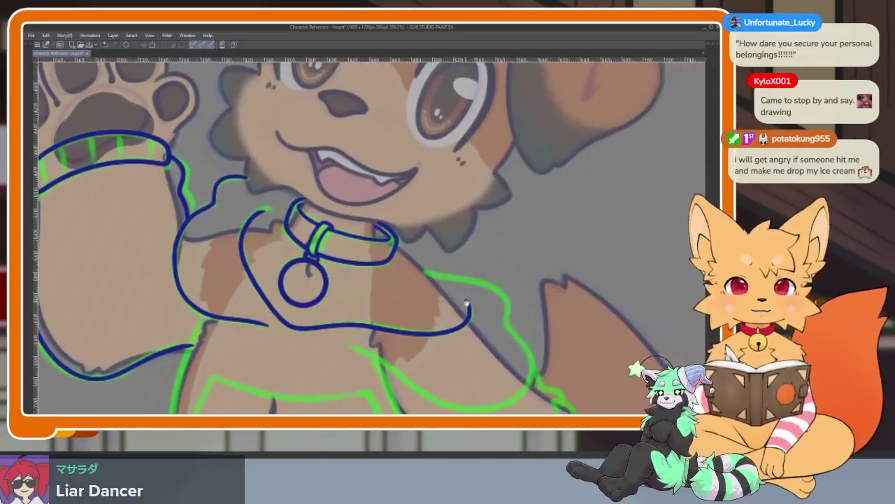
Step: Zoom and scroll right to bring the right chest-fur guide into view
scroll(464, 304, "up", 1)
scroll(490, 329, "up", 2)
scroll(500, 350, "up", 1)
scroll(496, 298, "down", 1)
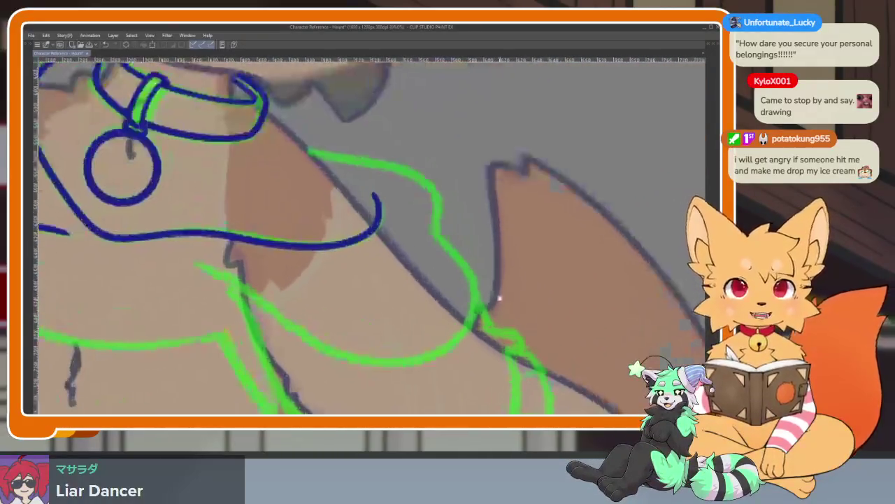
scroll(490, 301, "down", 2)
scroll(467, 303, "up", 3)
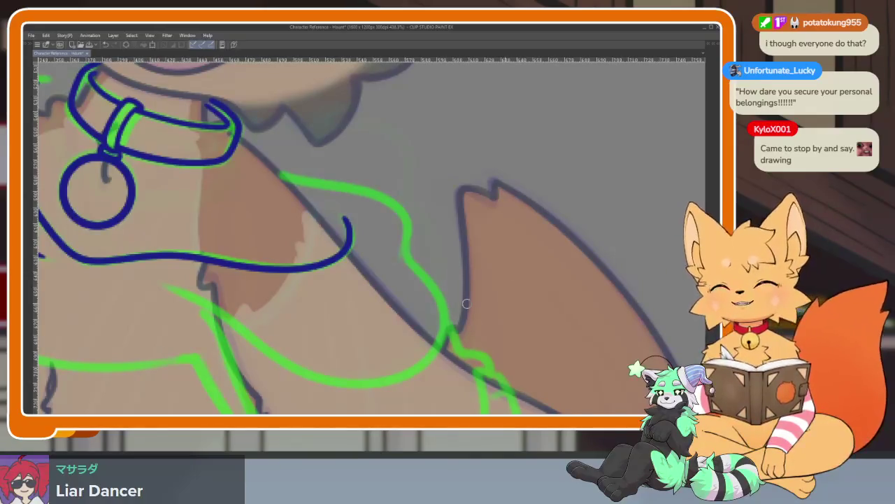
scroll(447, 282, "down", 2)
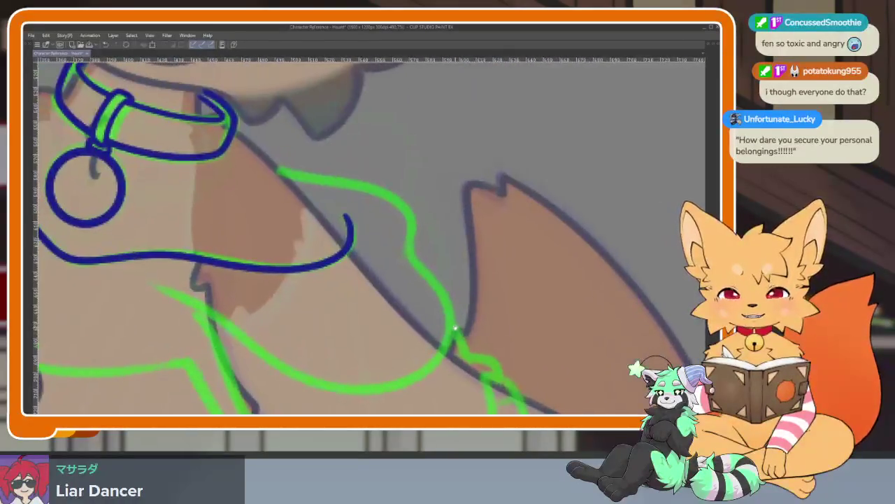
scroll(461, 324, "down", 2)
scroll(448, 326, "up", 2)
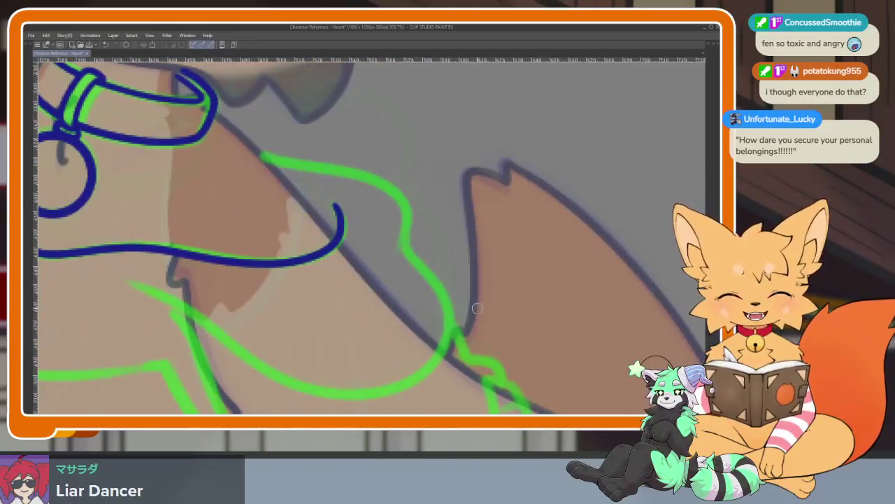
scroll(462, 322, "right", 1)
scroll(396, 242, "down", 1)
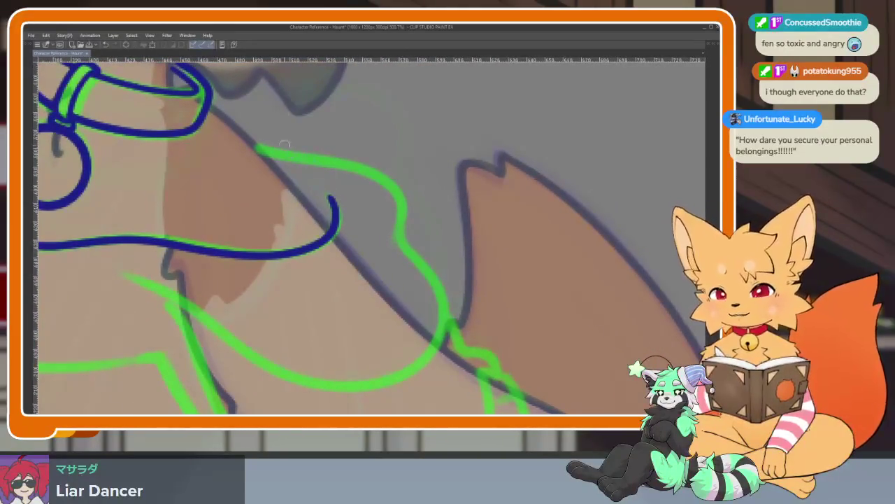
Step: Draw the right chest-fur outline, undo it, and redraw it more cleanly
mouse_move(260, 149)
left_mouse_down()
mouse_move(412, 255)
mouse_move(447, 305)
mouse_move(442, 341)
mouse_move(336, 381)
mouse_move(252, 354)
left_mouse_up()
key("ctrl+z")
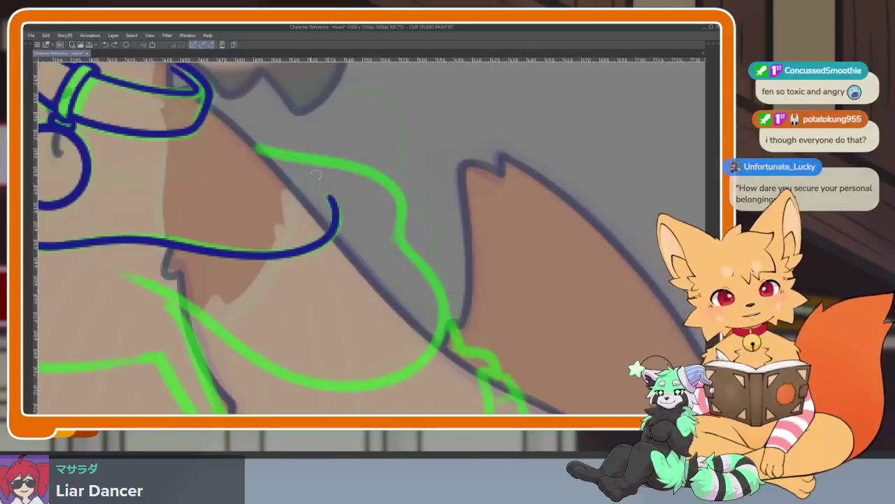
mouse_move(261, 149)
left_mouse_down()
mouse_move(392, 186)
mouse_move(445, 323)
mouse_move(400, 377)
mouse_move(298, 387)
mouse_move(214, 321)
left_mouse_up()
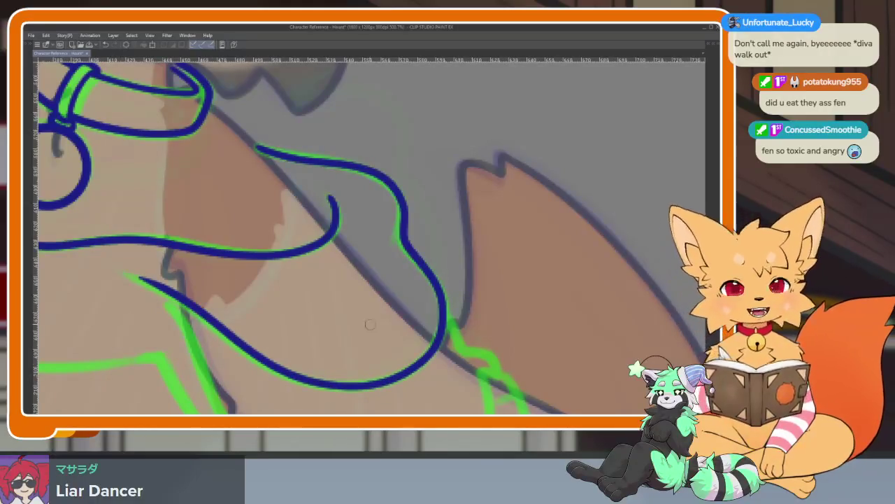
scroll(480, 284, "down", 4)
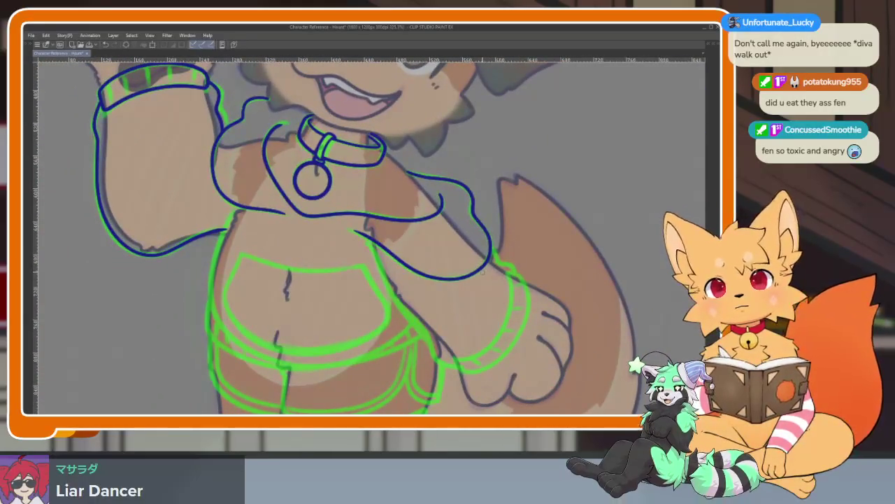
Step: Pan across the torso's left side and zoom so the belly sketch sits below the collar and tag
left_click_drag(484, 270, 433, 305)
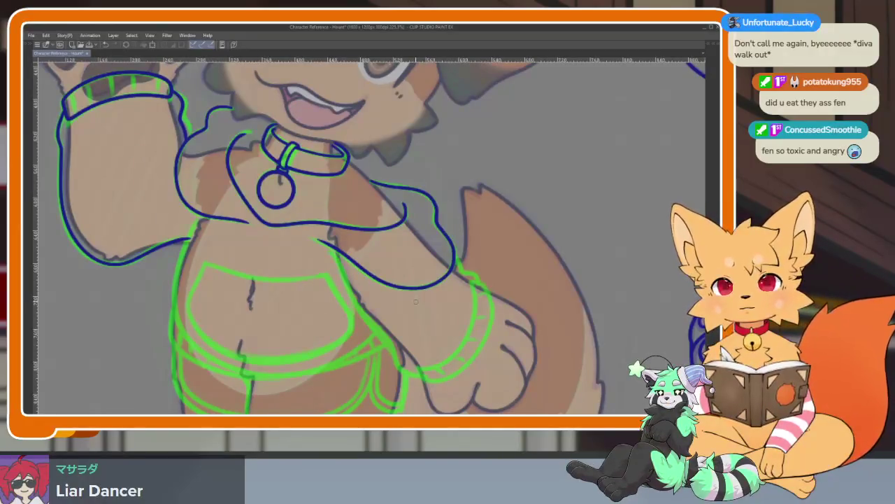
mouse_move(359, 306)
left_mouse_down()
mouse_move(378, 313)
mouse_move(364, 313)
left_mouse_up()
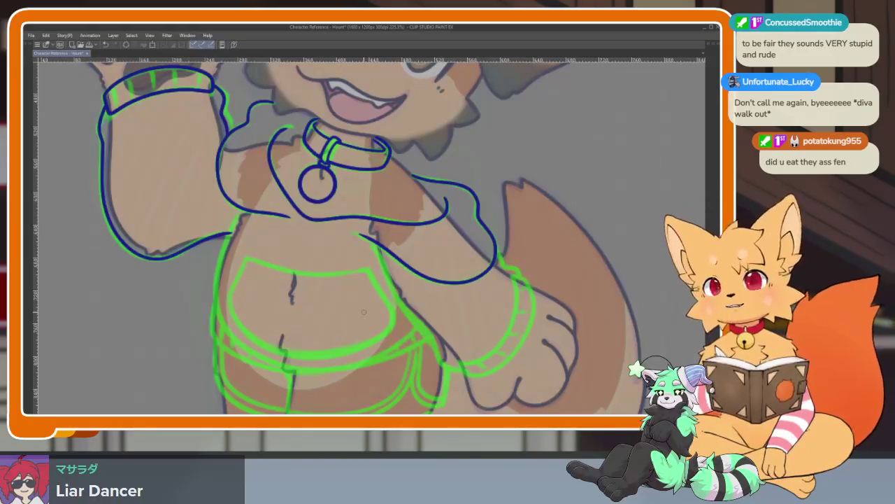
left_click_drag(364, 312, 370, 294)
left_click_drag(352, 324, 342, 338)
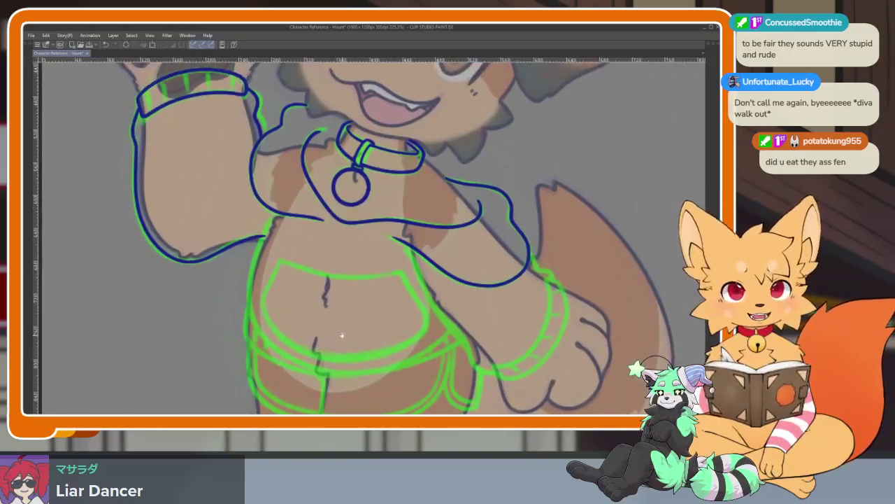
scroll(304, 316, "up", 2)
scroll(291, 327, "up", 1)
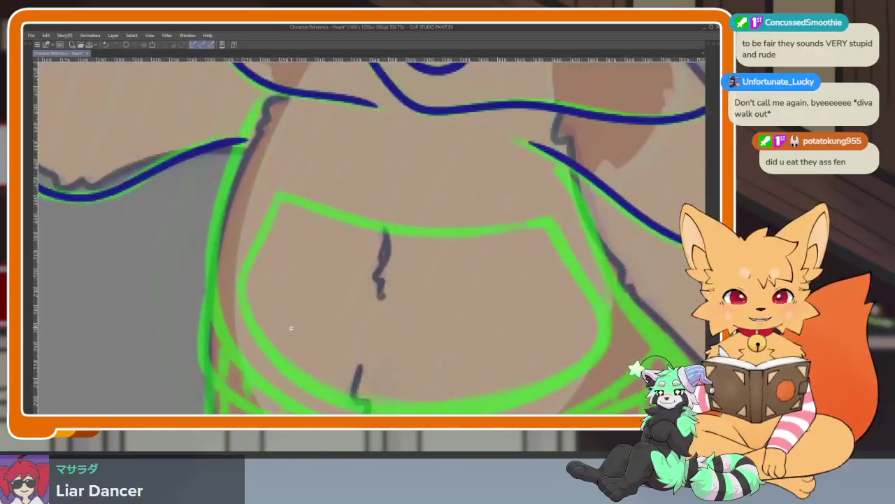
scroll(289, 325, "down", 1)
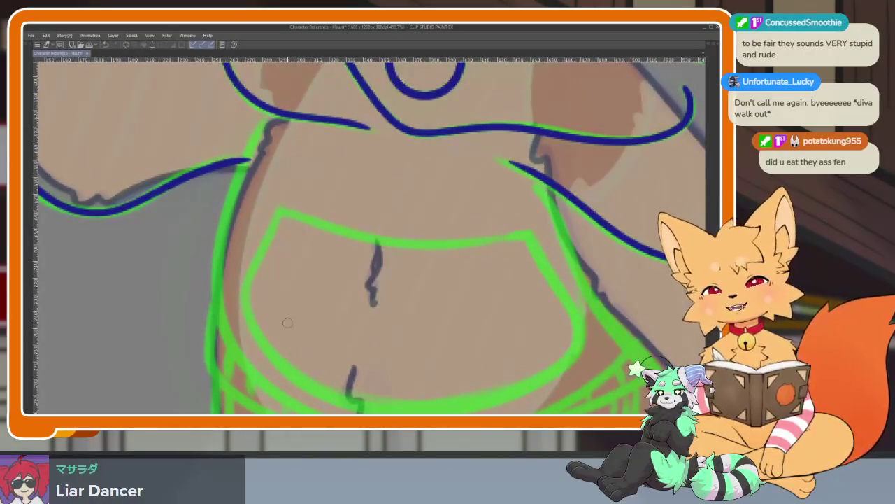
scroll(277, 324, "down", 1)
scroll(265, 328, "down", 1)
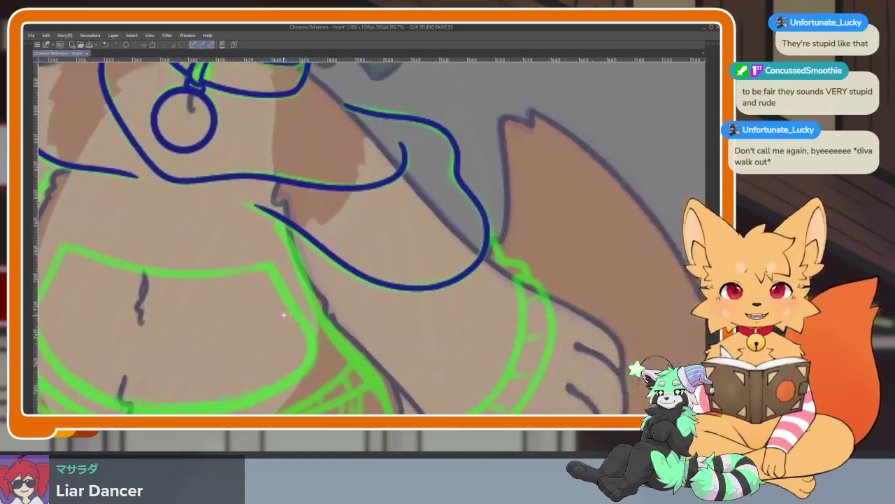
mouse_move(445, 294)
left_mouse_down()
mouse_move(492, 319)
mouse_move(502, 301)
left_mouse_up()
mouse_move(435, 311)
left_mouse_down()
mouse_move(324, 332)
mouse_move(324, 303)
left_mouse_up()
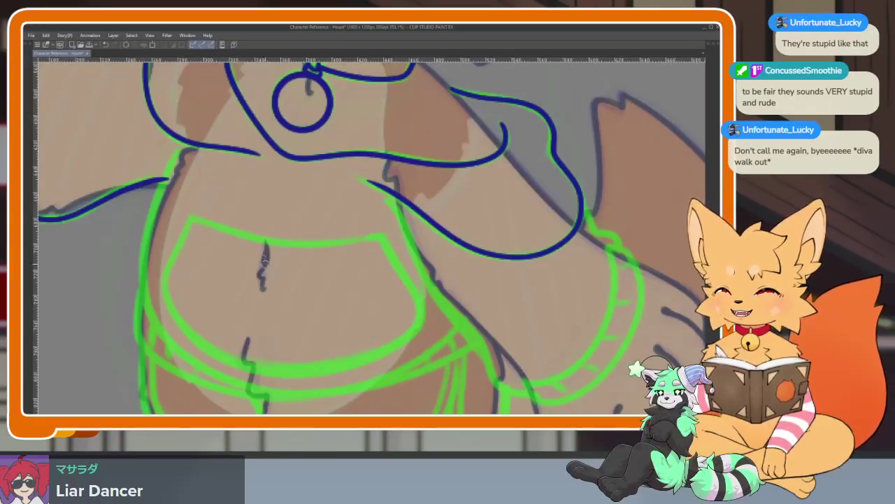
mouse_move(272, 272)
left_mouse_down()
mouse_move(199, 222)
mouse_move(215, 200)
left_mouse_up()
scroll(193, 186, "up", 2)
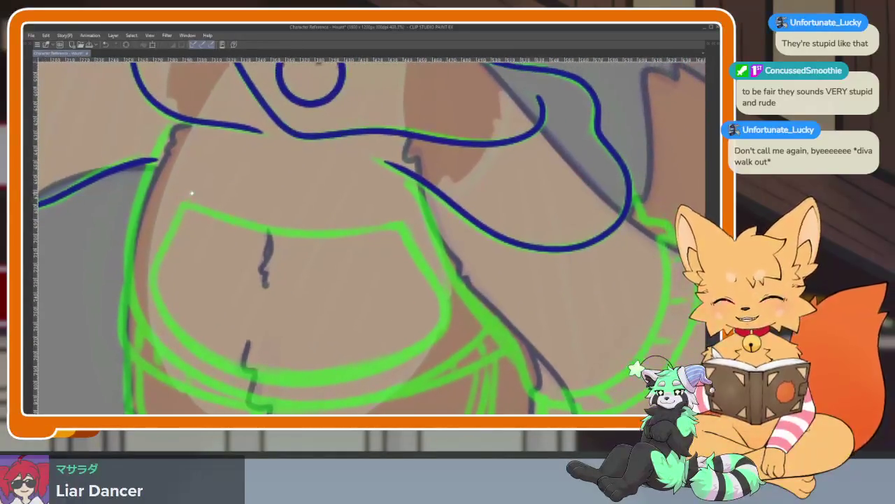
left_click_drag(198, 209, 187, 219)
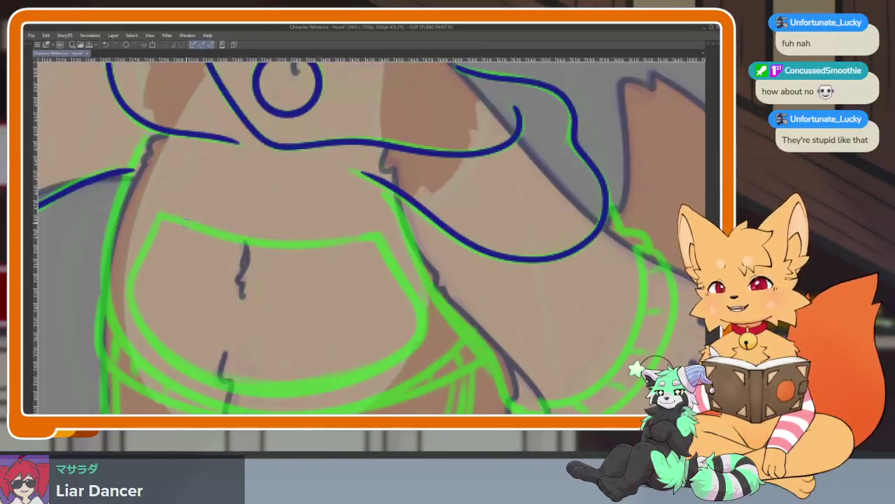
left_click_drag(326, 330, 343, 324)
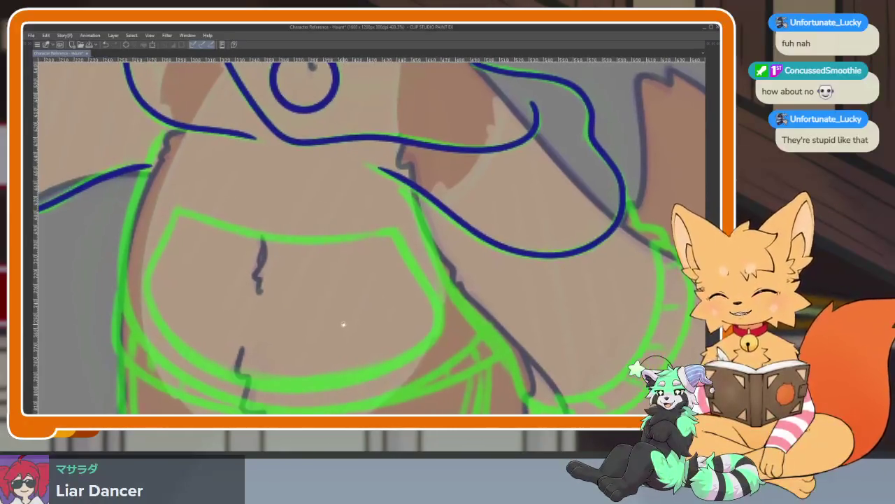
scroll(343, 323, "down", 2)
scroll(424, 354, "up", 2)
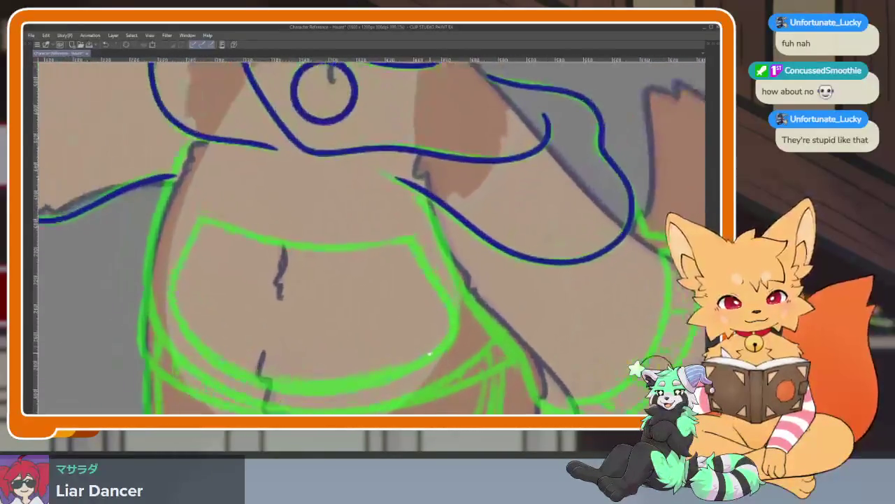
scroll(429, 354, "up", 1)
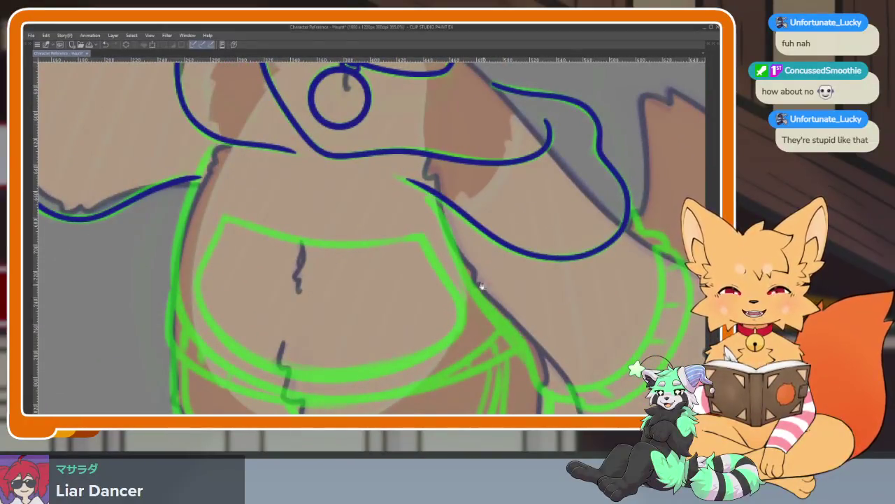
scroll(484, 283, "up", 2)
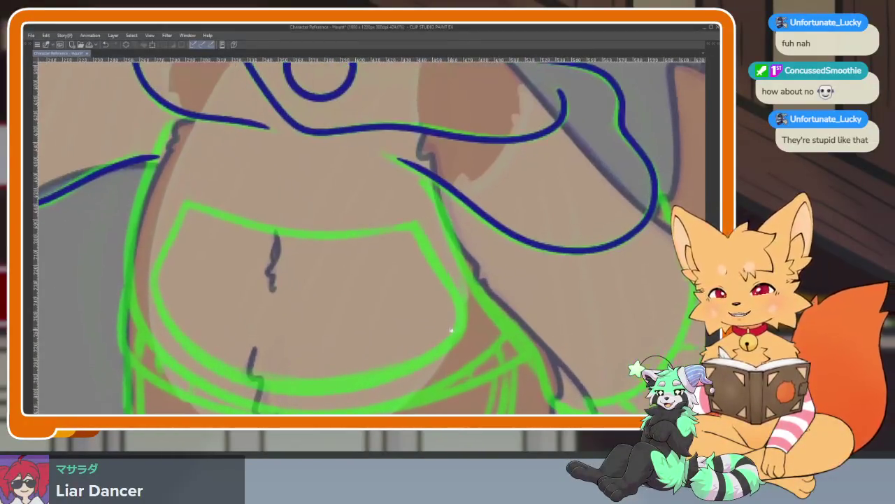
scroll(451, 330, "down", 2)
scroll(443, 320, "up", 1)
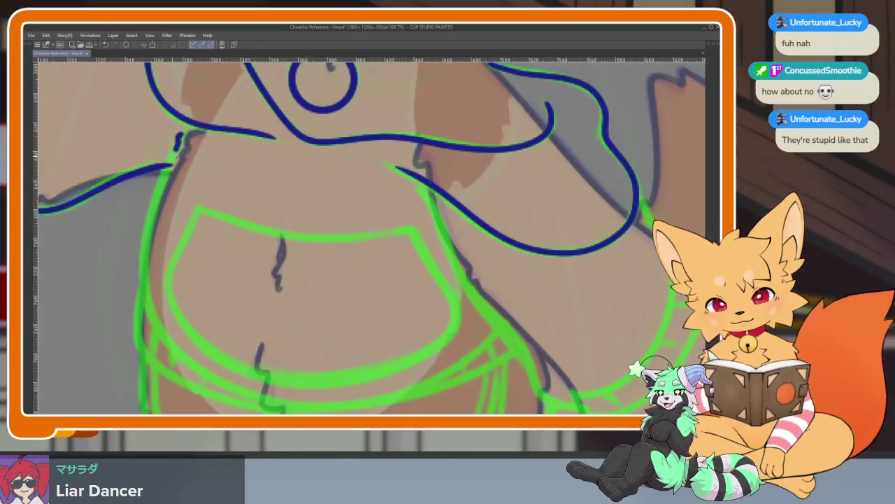
mouse_move(154, 197)
left_mouse_down()
mouse_move(144, 305)
mouse_move(196, 371)
mouse_move(305, 404)
mouse_move(448, 381)
mouse_move(504, 330)
left_mouse_up()
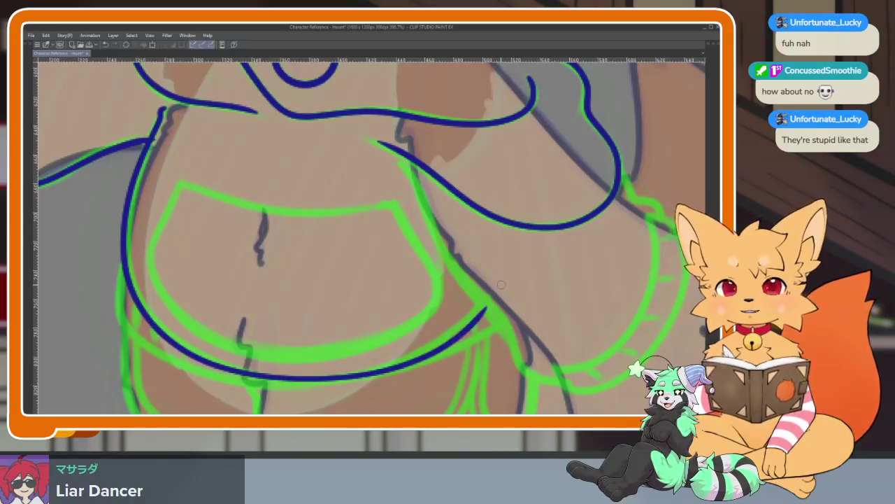
scroll(498, 283, "down", 2)
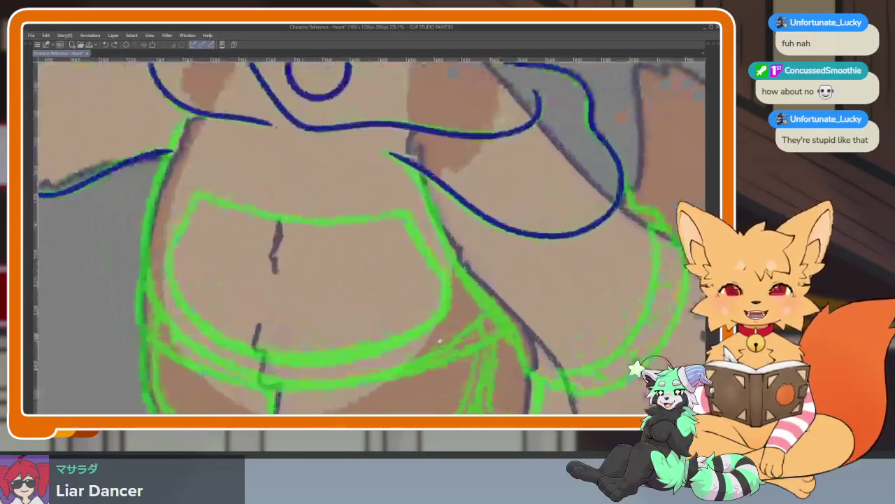
scroll(439, 339, "up", 2)
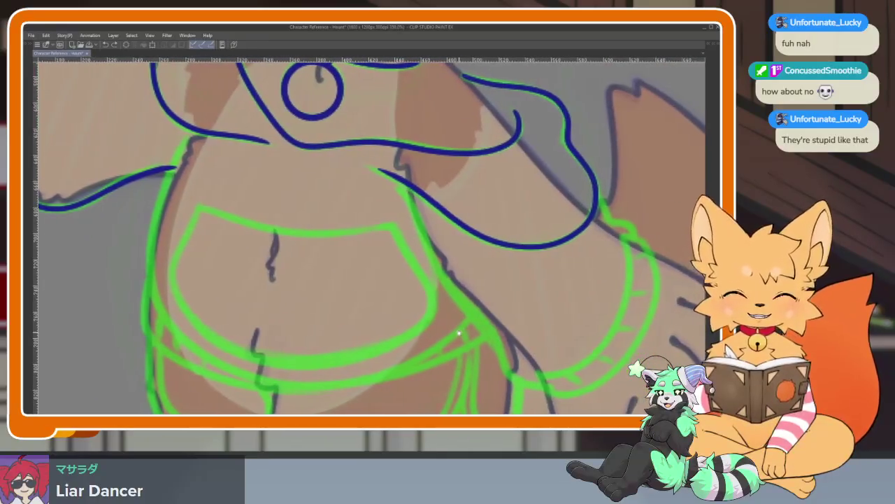
scroll(442, 344, "up", 2)
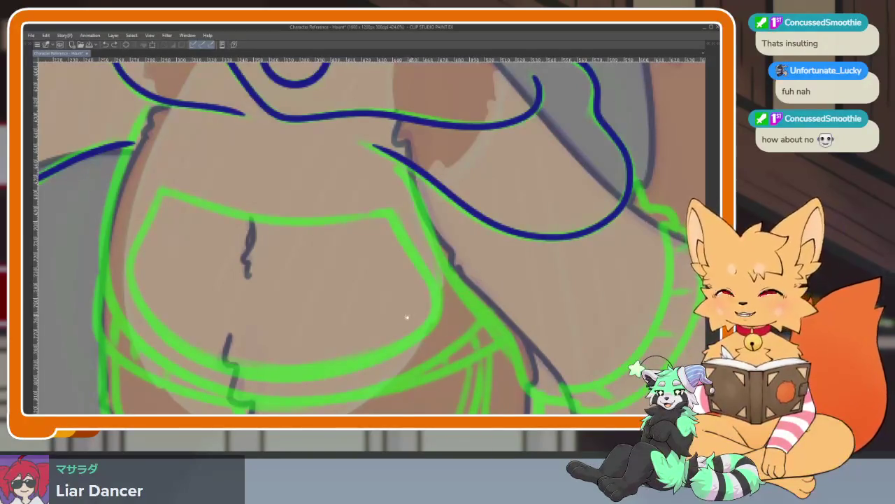
mouse_move(412, 316)
left_mouse_down()
mouse_move(467, 318)
mouse_move(441, 335)
mouse_move(450, 344)
left_mouse_up()
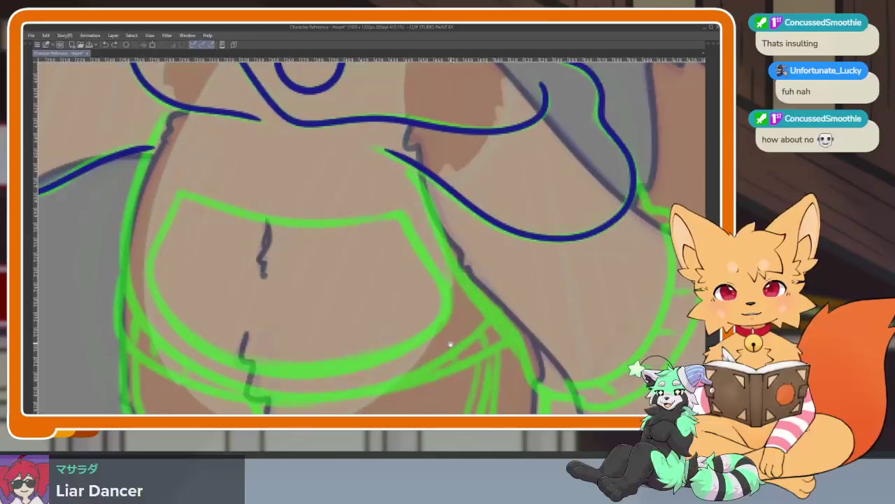
mouse_move(451, 344)
left_mouse_down()
mouse_move(453, 306)
mouse_move(453, 326)
mouse_move(424, 334)
mouse_move(444, 330)
left_mouse_up()
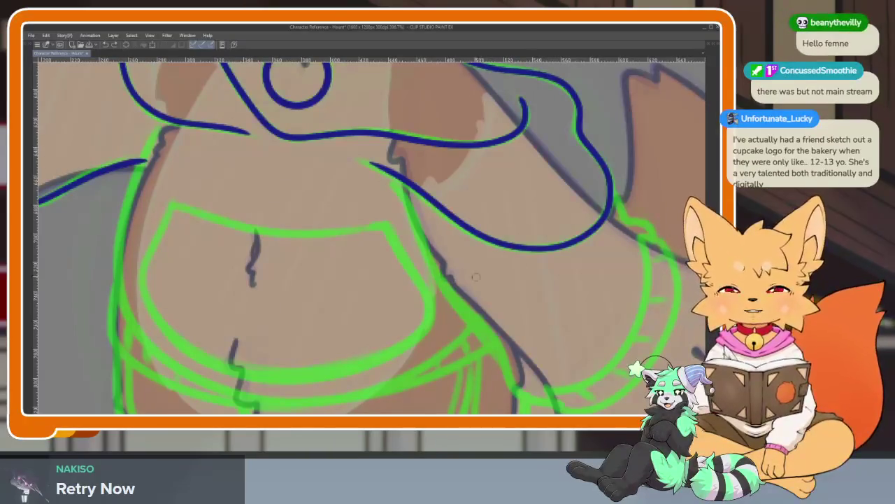
Step: Undo the stray short blue stroke beside the belly and zoom out slightly
key("ctrl+z")
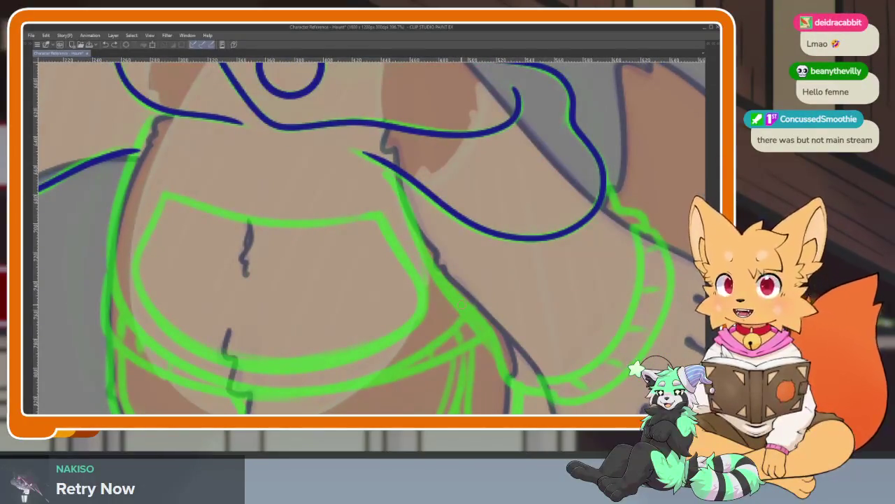
scroll(458, 303, "down", 2)
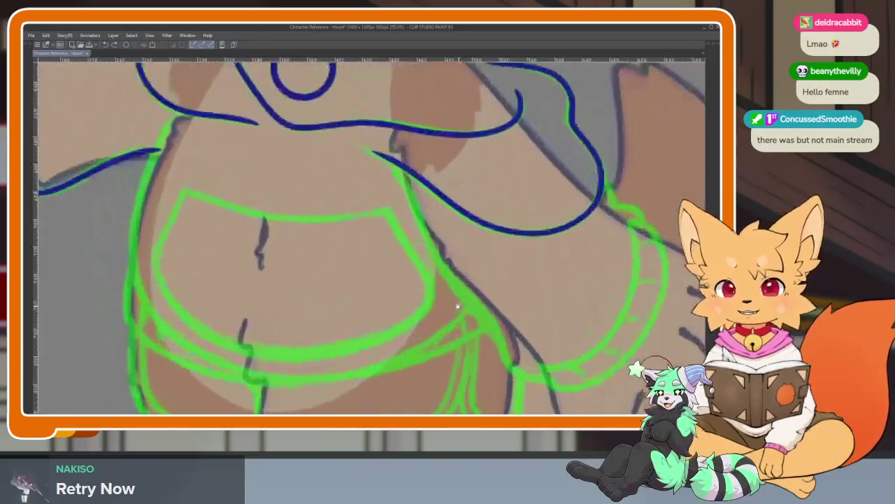
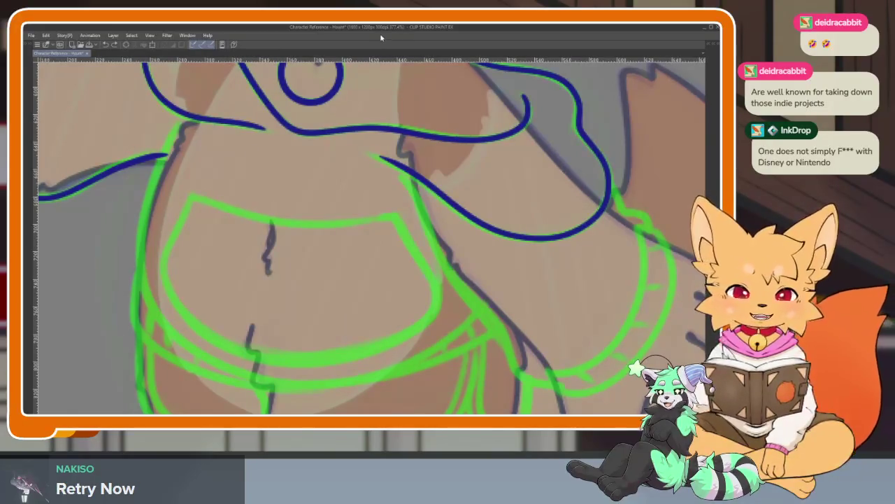
Step: Ink the torso's left side and redraw the curved lower edge of the belly band
mouse_move(371, 301)
left_mouse_down()
mouse_move(354, 281)
mouse_move(376, 345)
mouse_move(366, 354)
left_mouse_up()
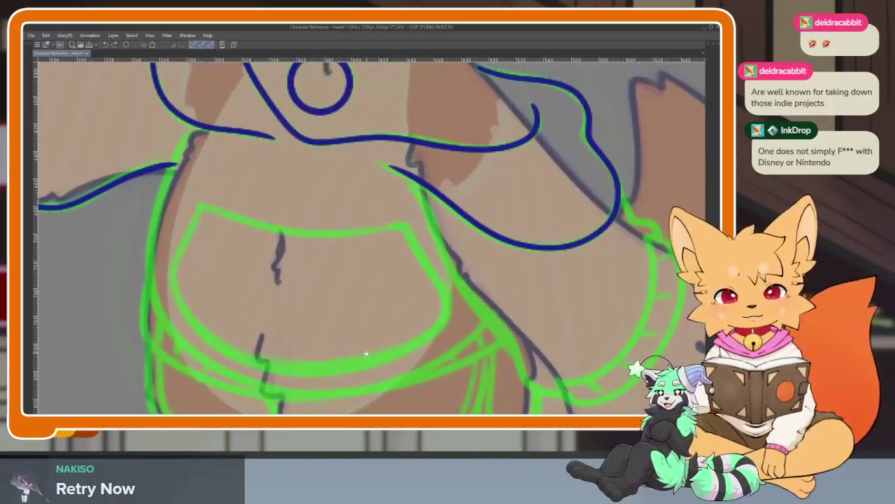
mouse_move(173, 167)
left_mouse_down()
mouse_move(149, 253)
mouse_move(173, 337)
left_mouse_up()
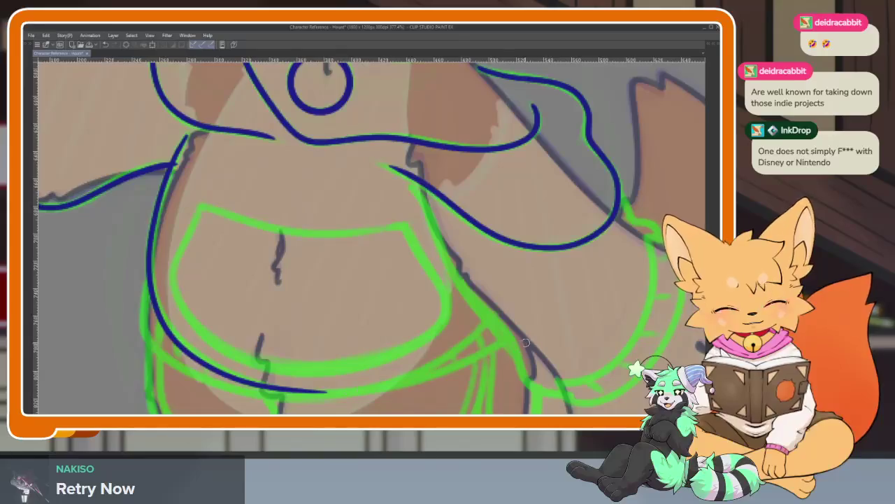
scroll(369, 236, "up", 3)
mouse_move(532, 230)
left_mouse_down()
mouse_move(461, 291)
mouse_move(360, 338)
mouse_move(217, 350)
left_mouse_up()
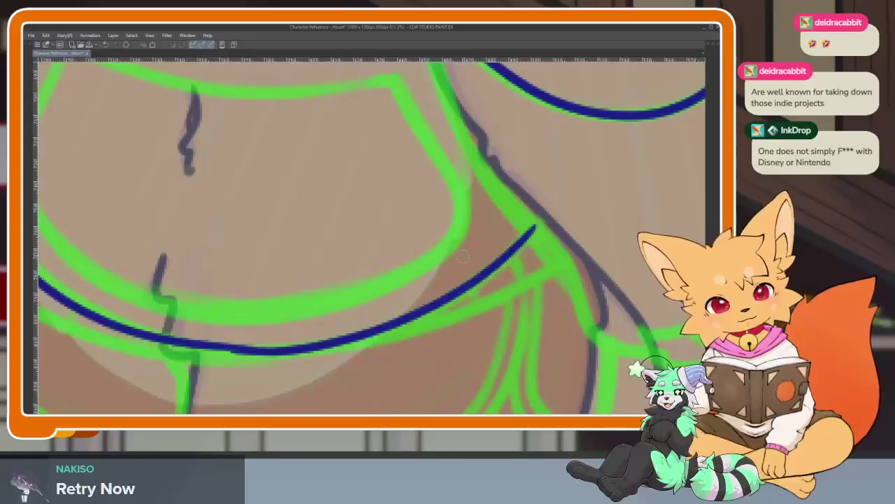
key("ctrl+z")
mouse_move(540, 221)
left_mouse_down()
mouse_move(395, 322)
mouse_move(227, 346)
left_mouse_up()
Step: Tilt the canvas to an easier angle and draw a second line along the band's curve
scroll(136, 329, "down", 10)
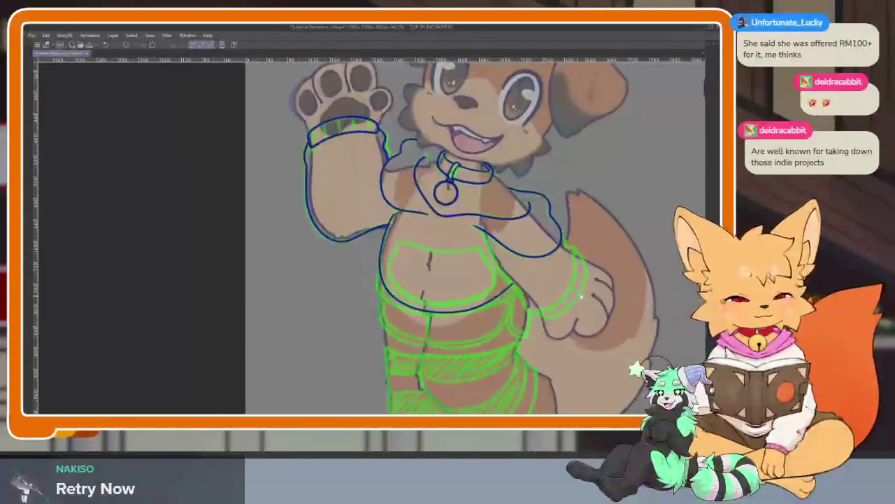
scroll(394, 329, "up", 5)
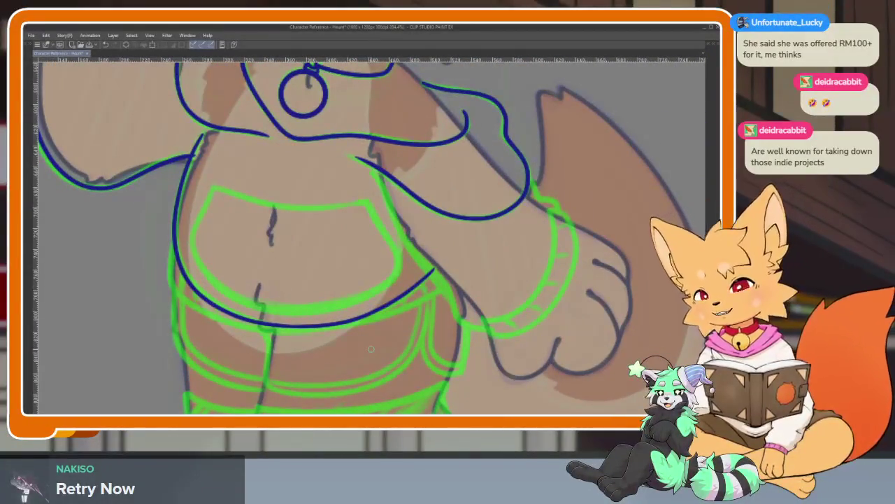
scroll(314, 333, "up", 3)
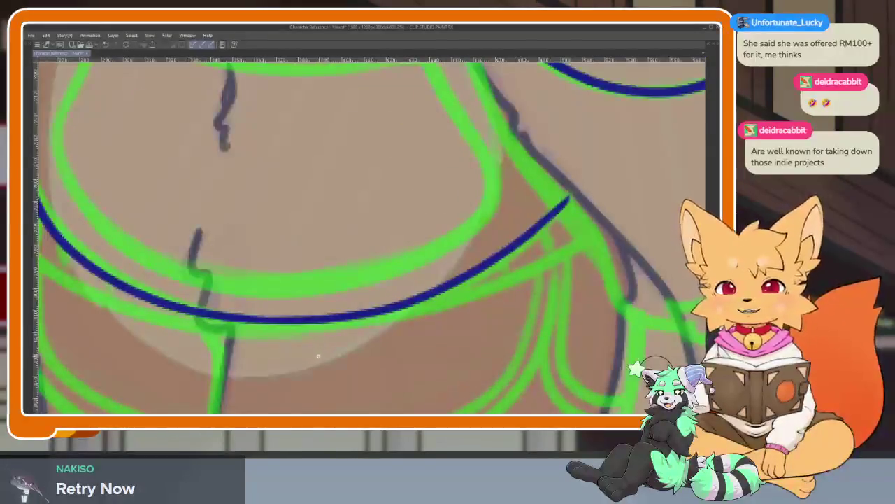
scroll(382, 364, "up", 2)
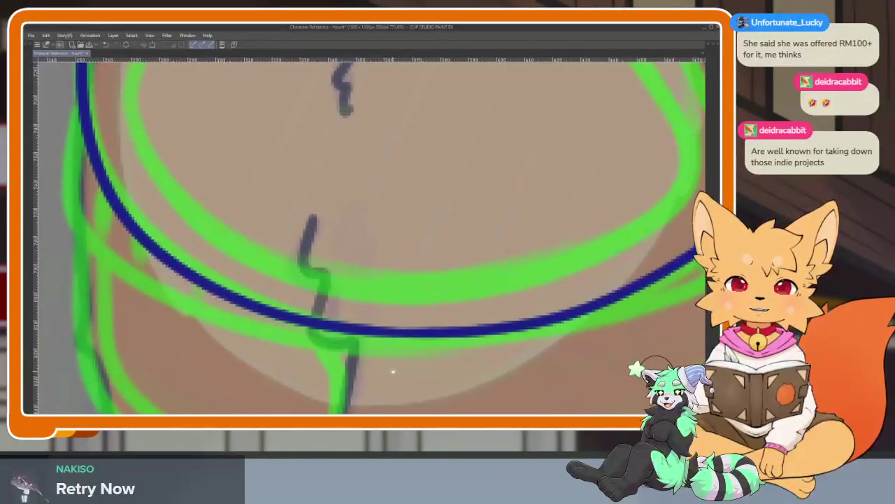
scroll(397, 368, "up", 1)
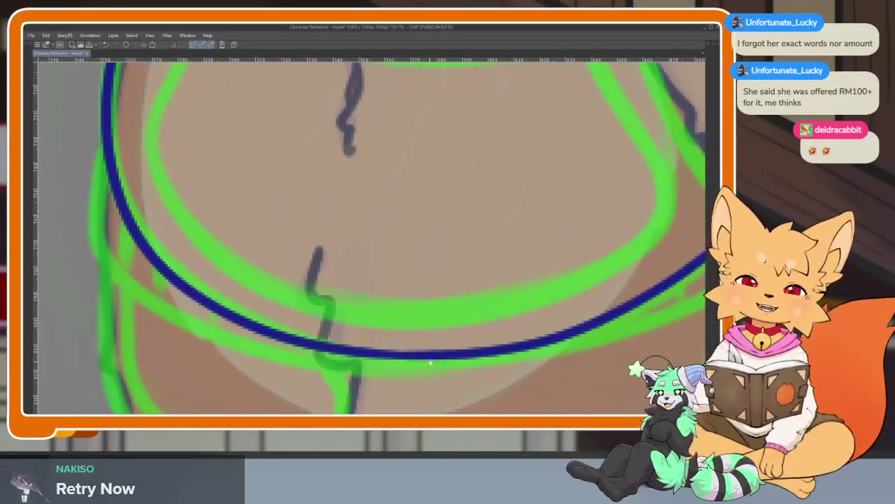
mouse_move(393, 357)
left_mouse_down()
mouse_move(470, 366)
mouse_move(435, 377)
left_mouse_up()
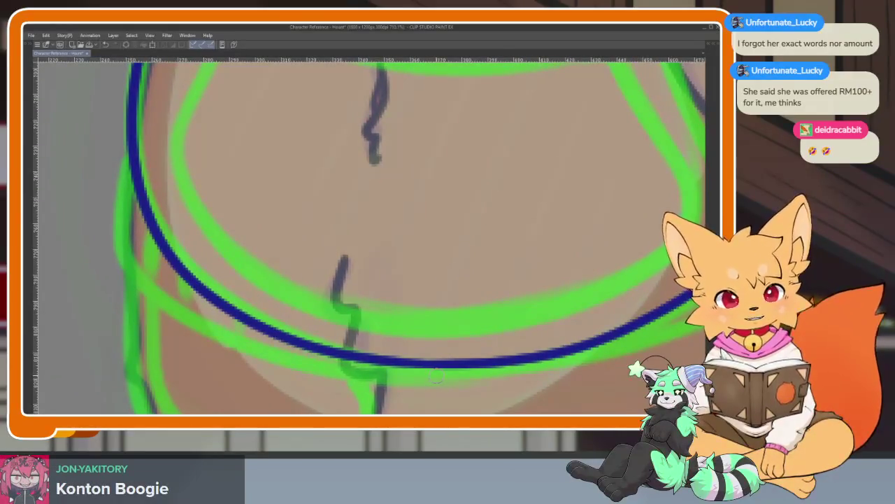
left_click_drag(436, 376, 134, 266)
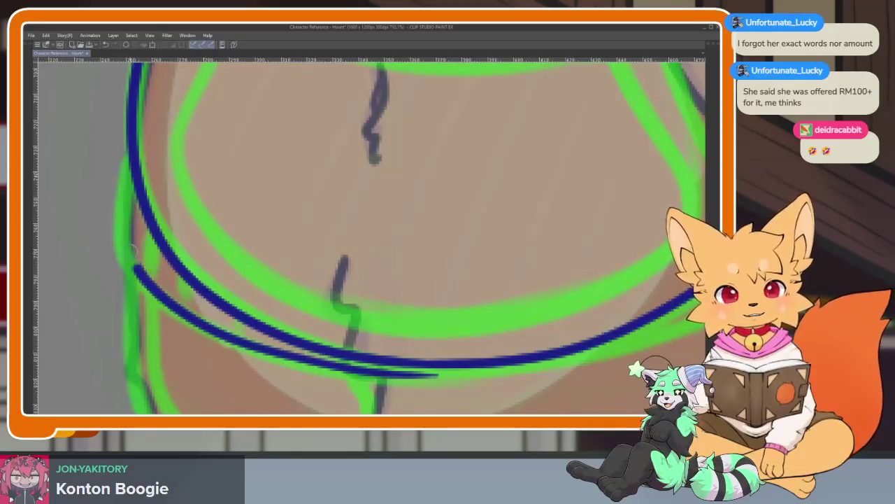
Step: Redraw the second parallel line beneath the band's first curve
key("ctrl+z")
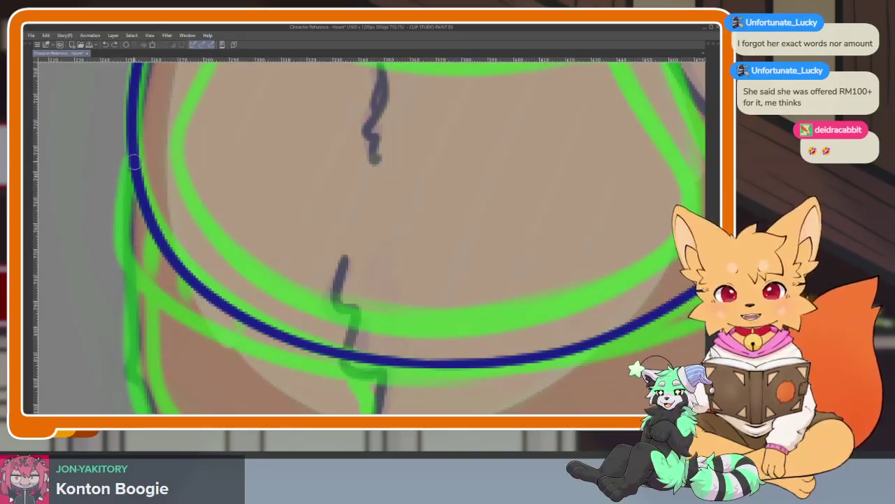
left_click_drag(123, 250, 475, 386)
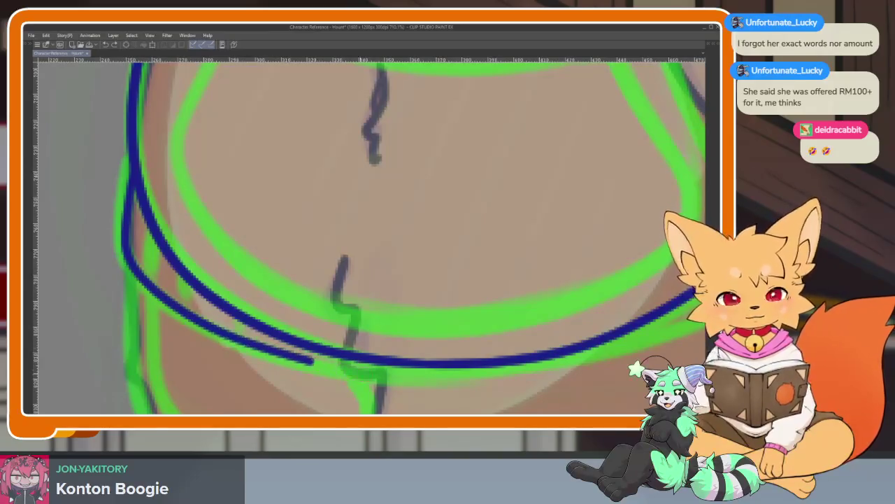
scroll(538, 327, "down", 2)
scroll(538, 326, "down", 2)
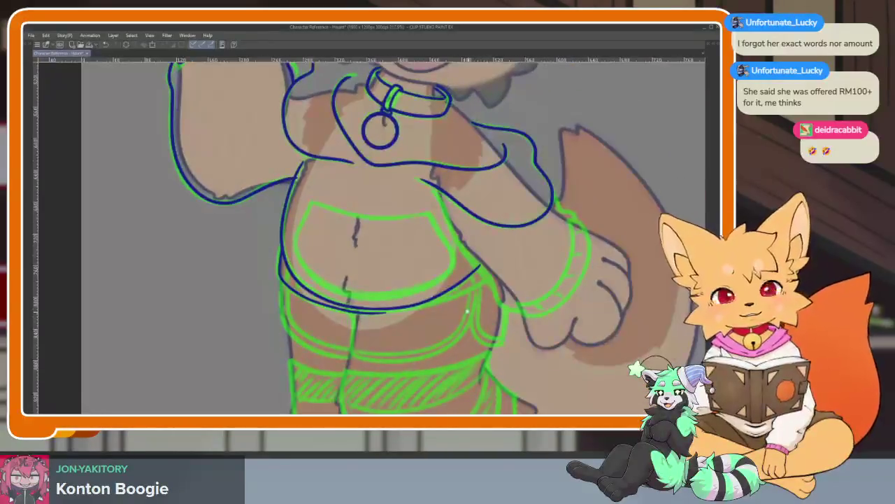
scroll(493, 319, "up", 3)
scroll(501, 319, "up", 2)
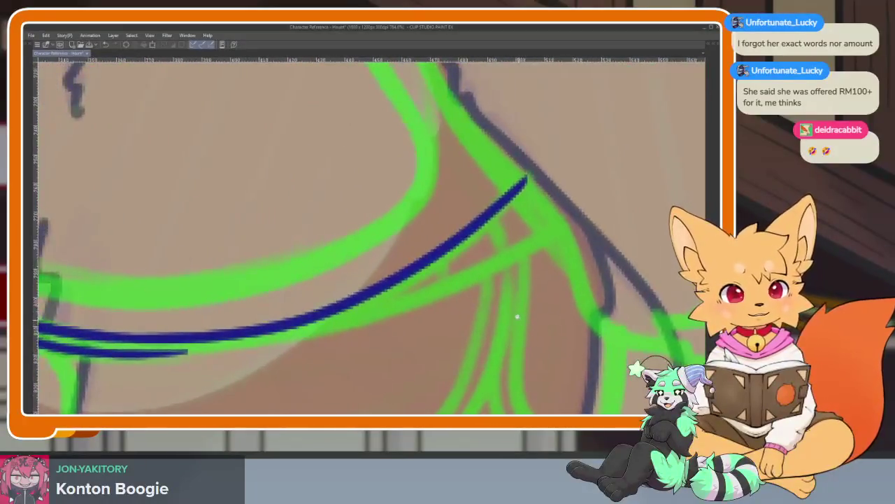
scroll(518, 319, "up", 1)
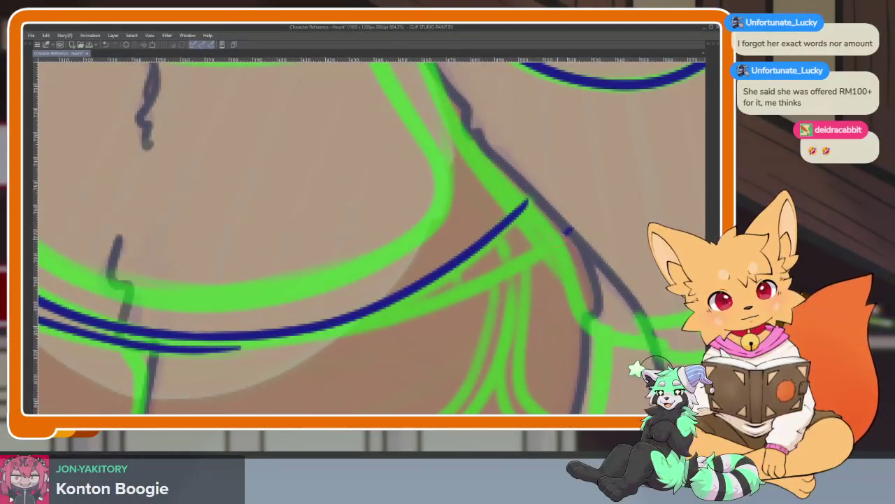
Step: Extend the second band line across to the right hip
left_click_drag(568, 231, 235, 346)
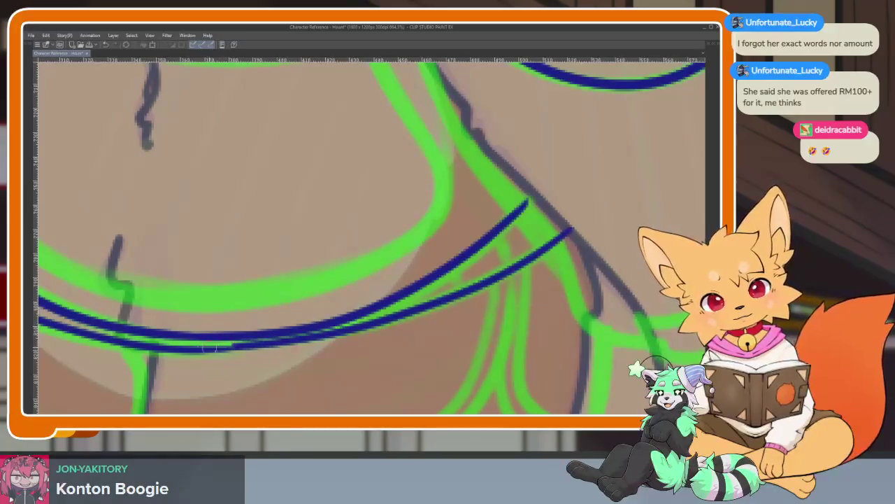
scroll(567, 284, "down", 5)
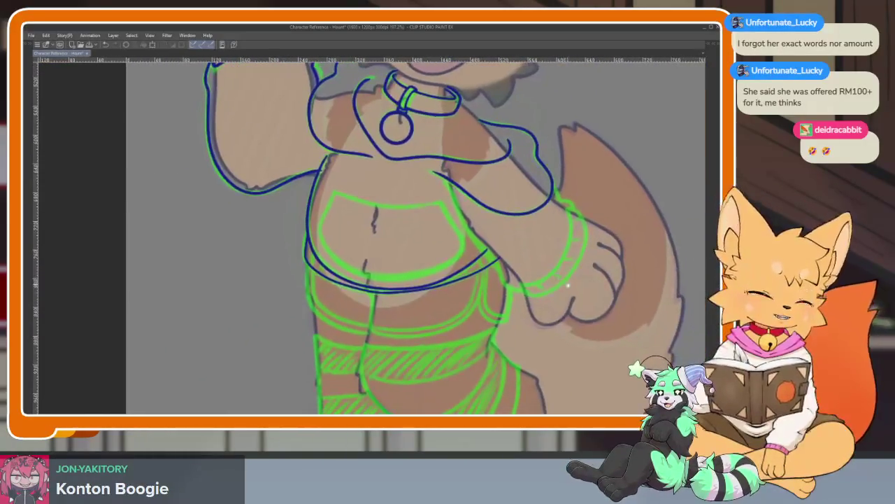
scroll(567, 284, "down", 2)
scroll(280, 318, "up", 3)
scroll(273, 320, "up", 2)
scroll(273, 320, "up", 1)
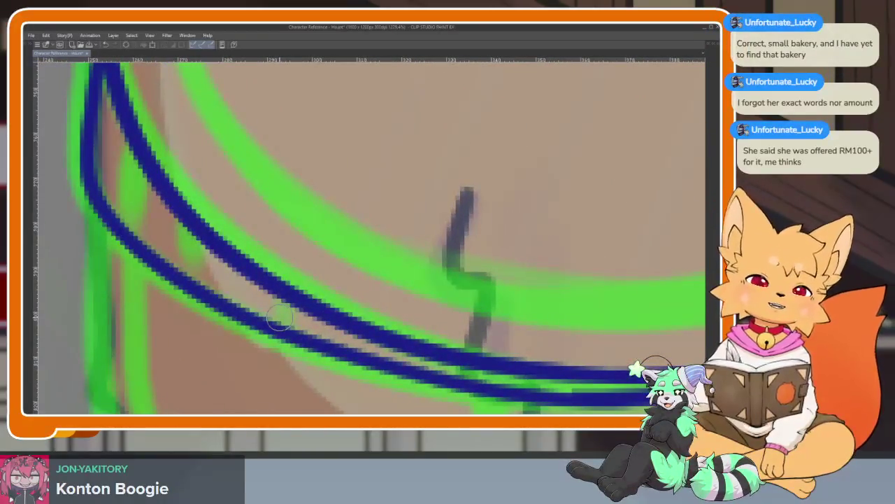
scroll(358, 303, "down", 1)
scroll(293, 330, "down", 1)
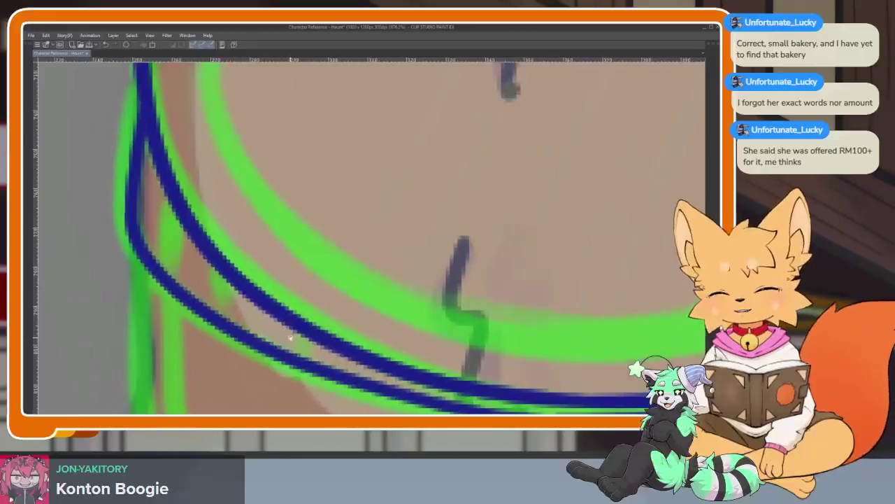
scroll(259, 348, "up", 3)
Step: Draw the first short rungs between the two hem lines near the band's left end
left_click_drag(158, 265, 197, 117)
key("ctrl+z")
left_click_drag(161, 260, 172, 174)
key("ctrl+z")
left_click_drag(280, 245, 259, 217)
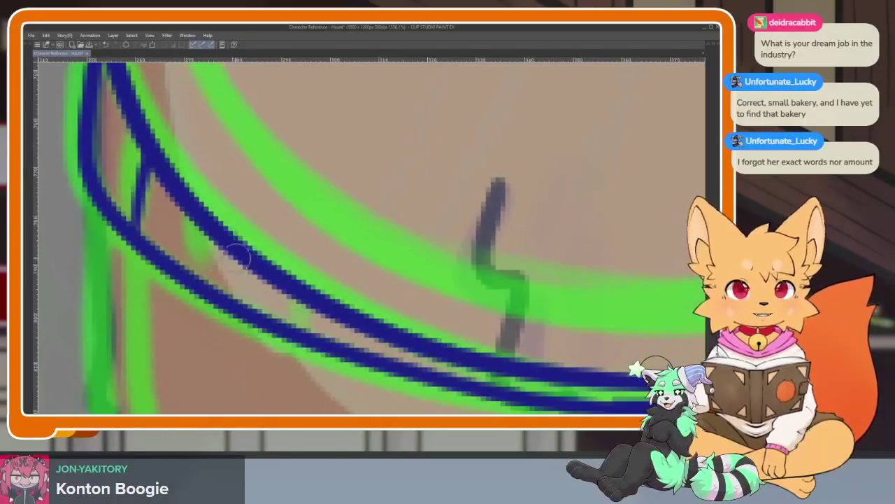
mouse_move(212, 291)
left_mouse_down()
mouse_move(210, 265)
mouse_move(209, 280)
left_mouse_up()
key("ctrl+z")
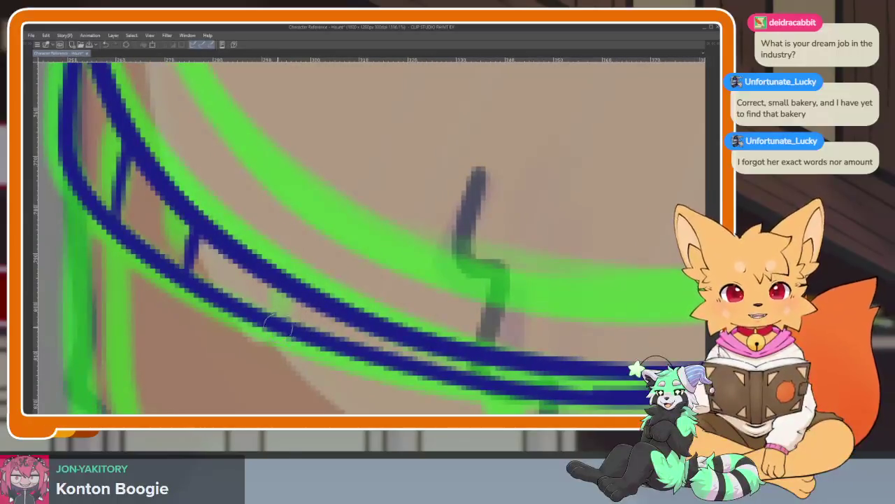
Step: Add more evenly spaced rungs along the middle of the hem band
left_click_drag(278, 320, 281, 291)
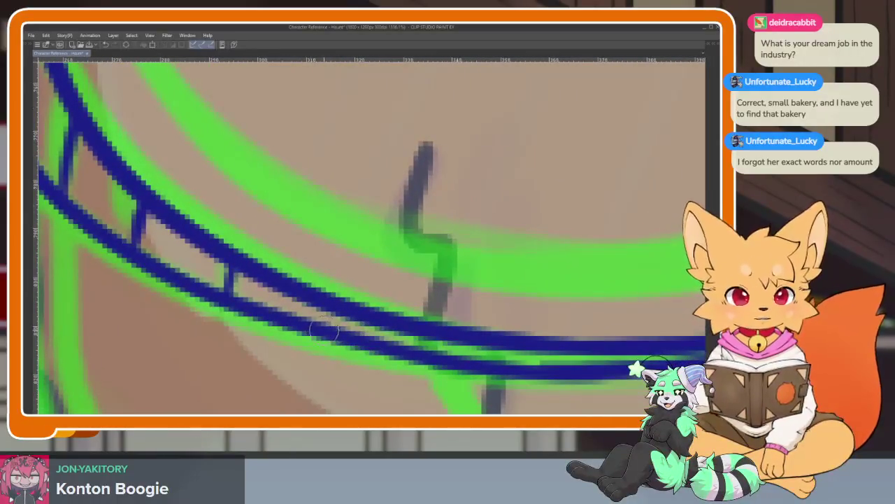
left_click_drag(324, 318, 325, 292)
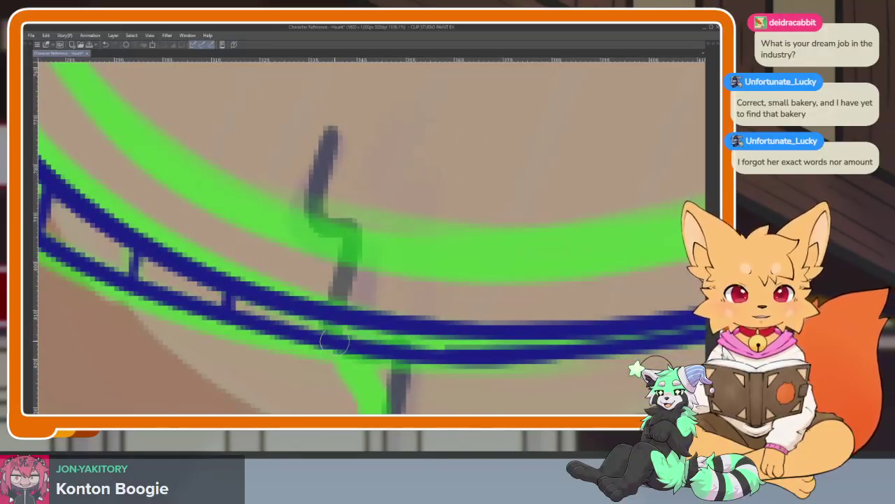
left_click_drag(310, 331, 307, 316)
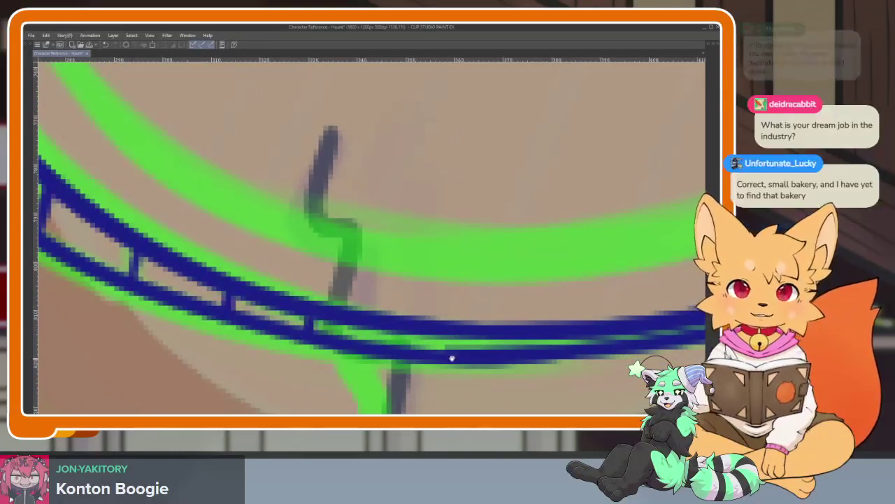
left_click_drag(371, 346, 382, 312)
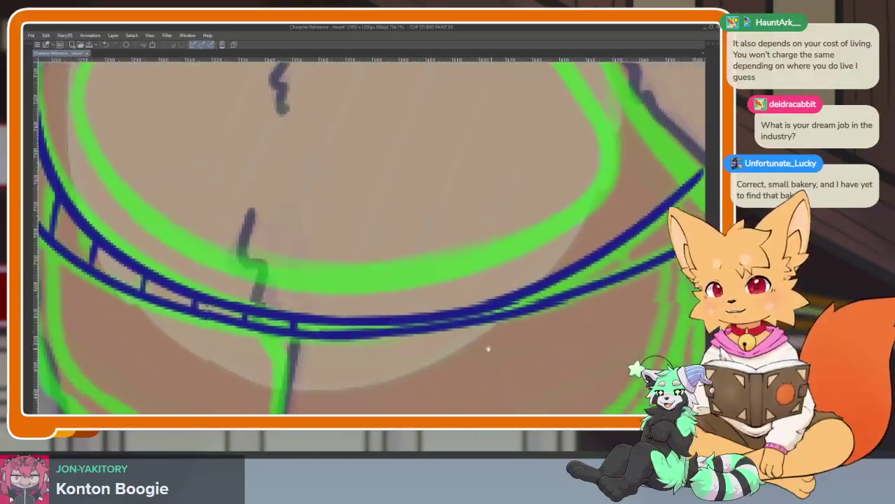
scroll(501, 350, "up", 2)
scroll(427, 340, "up", 2)
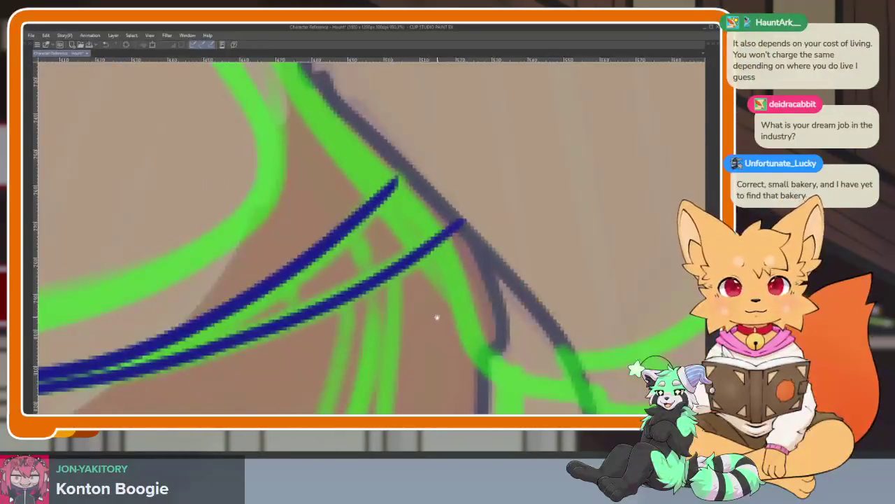
scroll(434, 315, "down", 1)
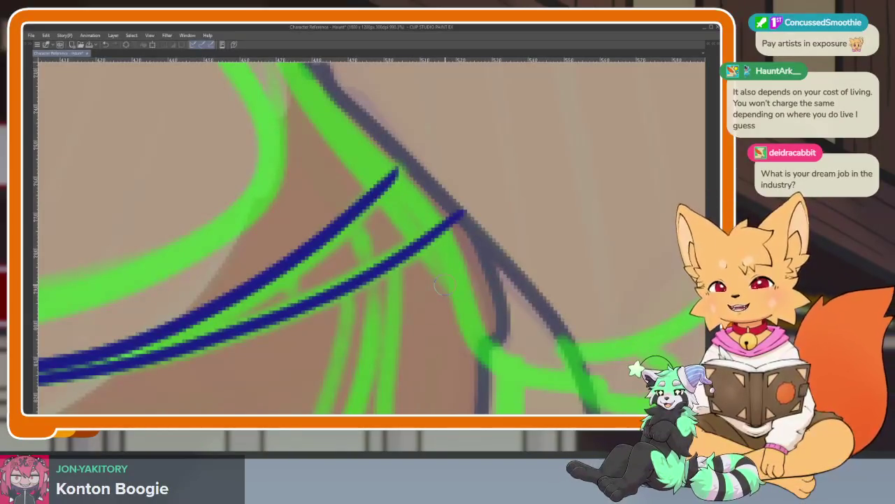
scroll(441, 288, "up", 2)
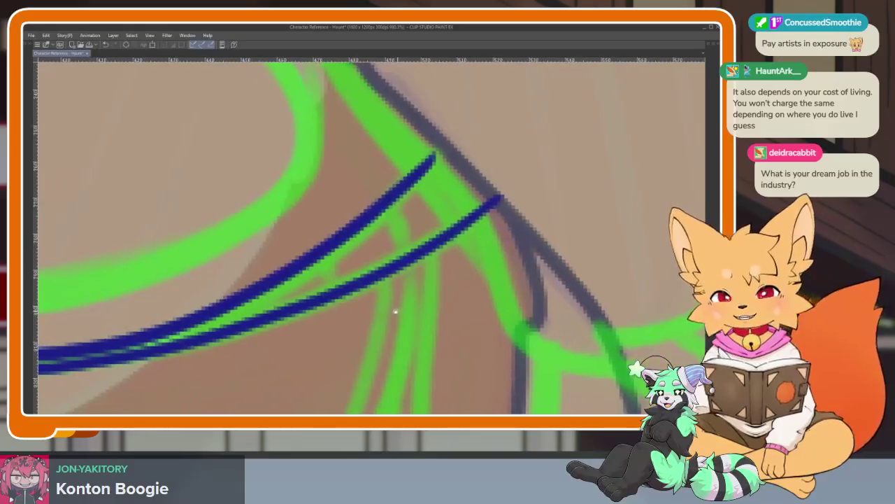
scroll(419, 224, "up", 2)
Step: Add the remaining short rungs across the band toward the hip
mouse_move(402, 171)
left_mouse_down()
mouse_move(390, 181)
mouse_move(434, 256)
left_mouse_up()
key("ctrl+z")
key("ctrl+z")
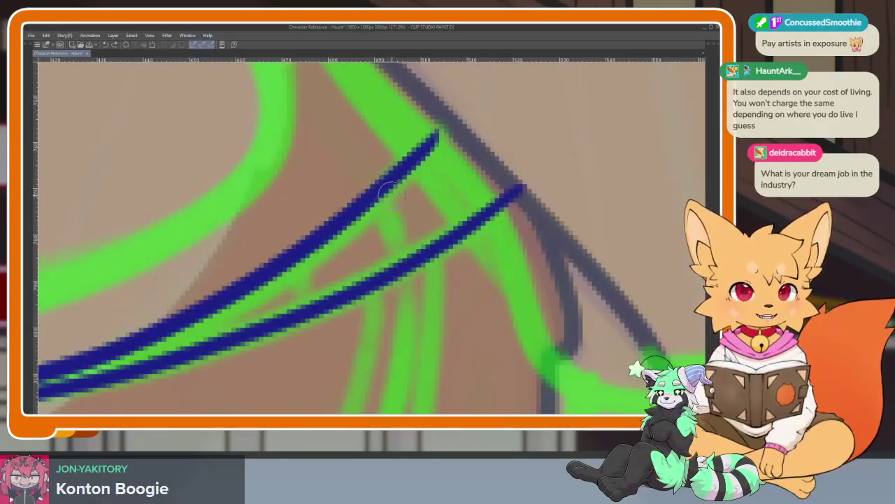
left_click_drag(385, 188, 415, 256)
mouse_move(303, 250)
left_mouse_down()
mouse_move(315, 288)
mouse_move(444, 260)
left_mouse_up()
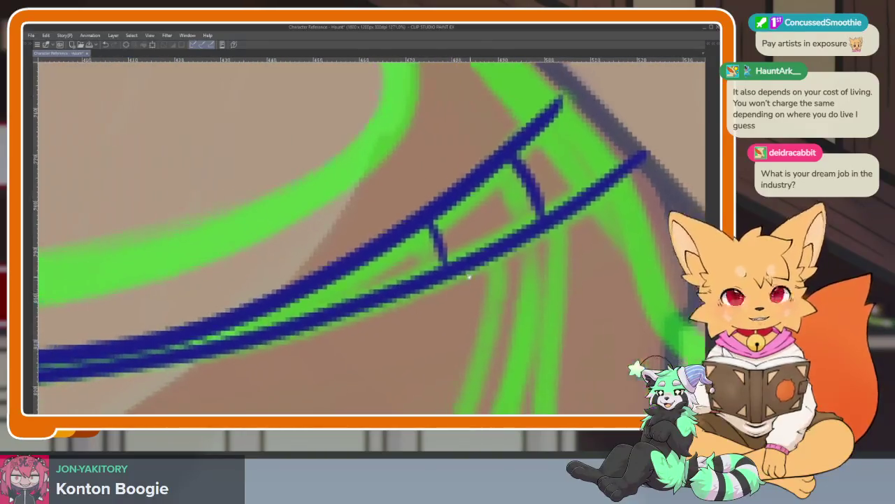
left_click_drag(321, 287, 329, 305)
left_click_drag(328, 305, 416, 277)
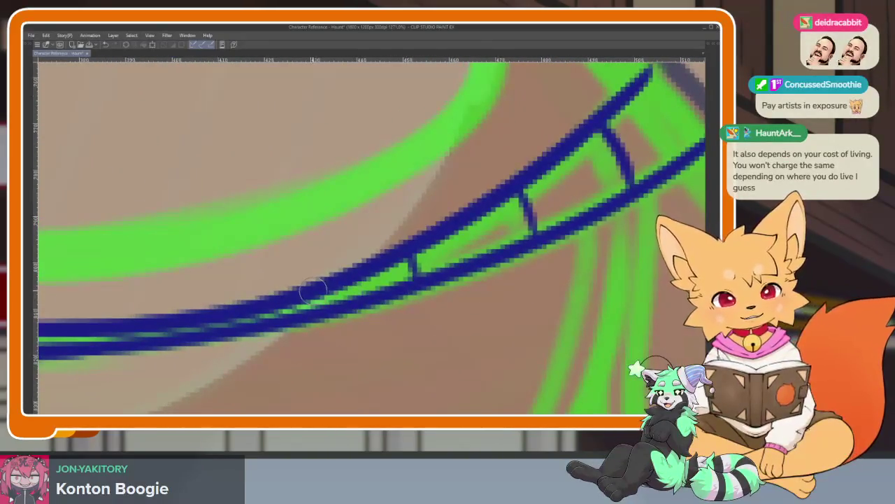
left_click_drag(322, 281, 313, 310)
scroll(350, 315, "down", 3)
scroll(348, 316, "up", 1)
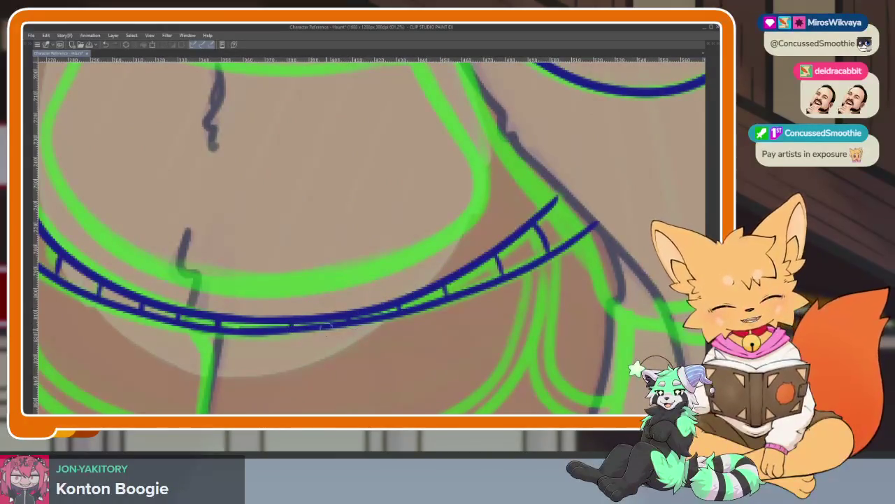
scroll(318, 328, "down", 5)
scroll(483, 301, "up", 2)
scroll(482, 301, "up", 3)
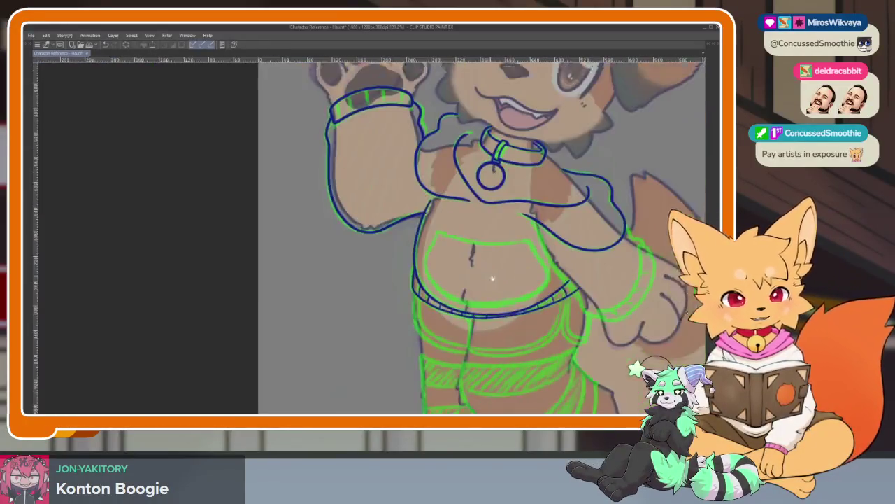
scroll(315, 313, "down", 3)
left_click_drag(315, 313, 247, 283)
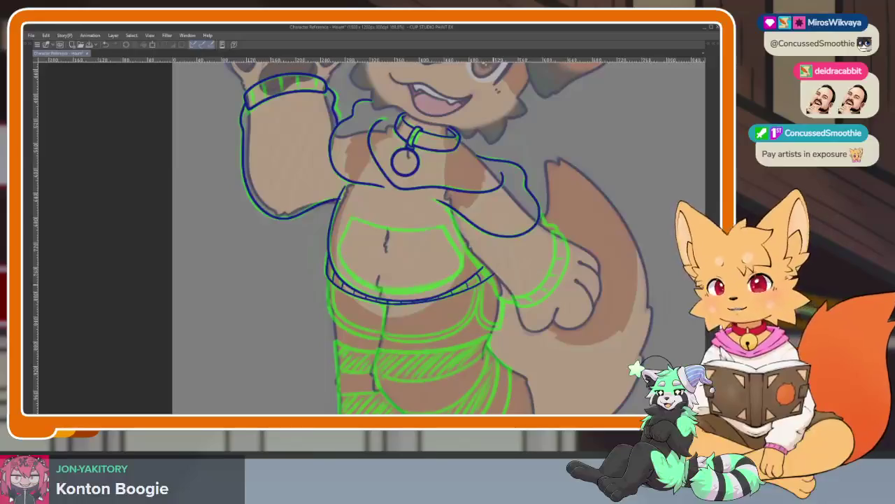
Step: Zoom in on the lowered arm and ink the sleeve edge along the green sketch
scroll(453, 309, "down", 2)
scroll(453, 309, "down", 2)
scroll(453, 309, "up", 3)
scroll(453, 309, "up", 1)
scroll(453, 309, "down", 2)
scroll(456, 311, "up", 2)
scroll(458, 312, "down", 2)
scroll(448, 315, "up", 1)
scroll(424, 320, "up", 1)
scroll(425, 320, "down", 1)
scroll(425, 318, "up", 1)
scroll(418, 353, "up", 2)
scroll(406, 336, "up", 2)
scroll(394, 326, "up", 2)
scroll(384, 192, "up", 2)
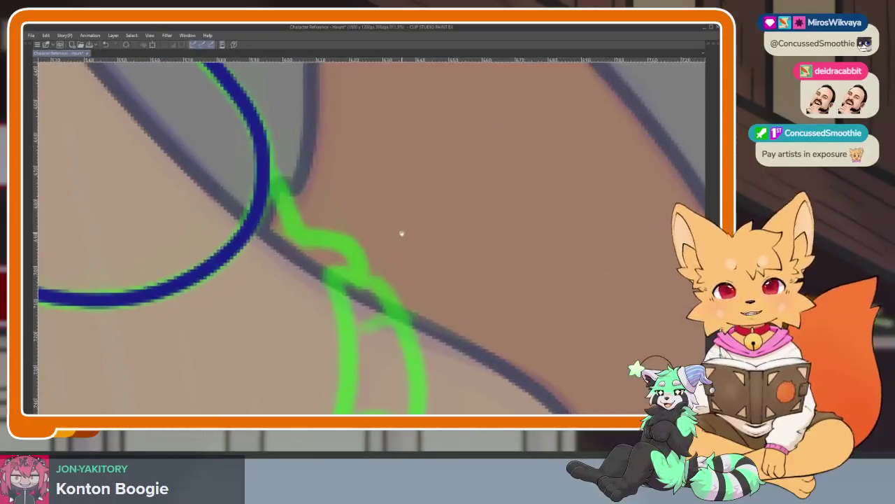
scroll(401, 232, "up", 1)
scroll(373, 245, "up", 1)
scroll(338, 242, "up", 1)
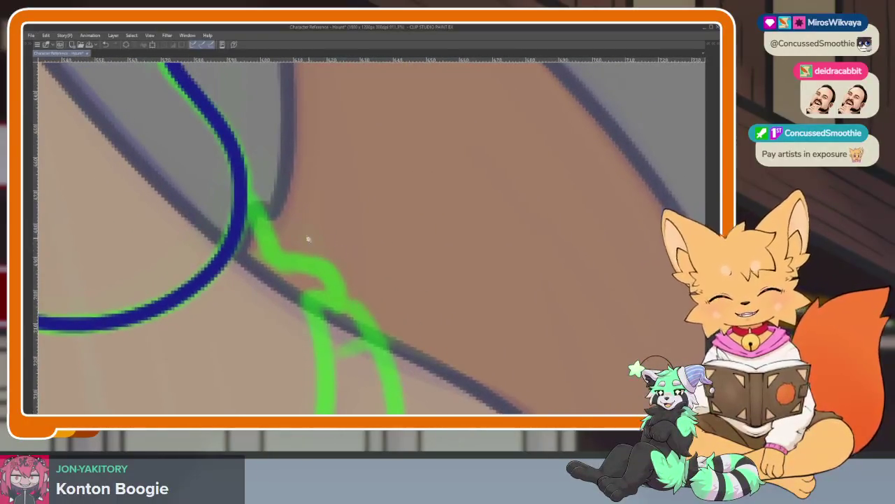
scroll(303, 235, "up", 1)
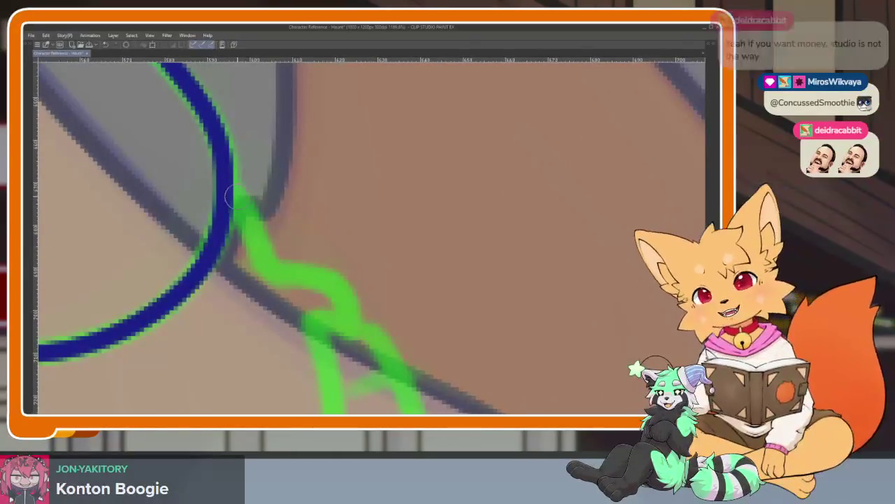
left_click_drag(226, 196, 350, 319)
Step: Draw the curved underside line of the sleeve
scroll(448, 317, "down", 3)
scroll(448, 316, "down", 2)
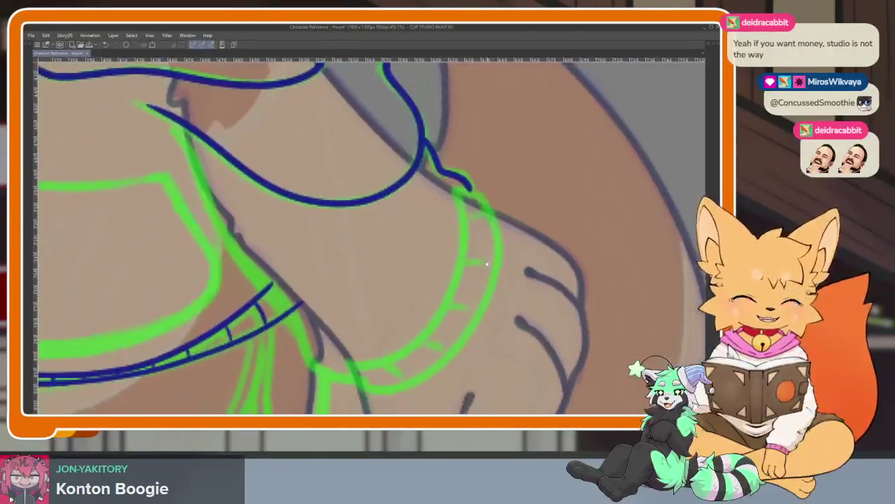
scroll(448, 317, "up", 3)
scroll(386, 364, "up", 2)
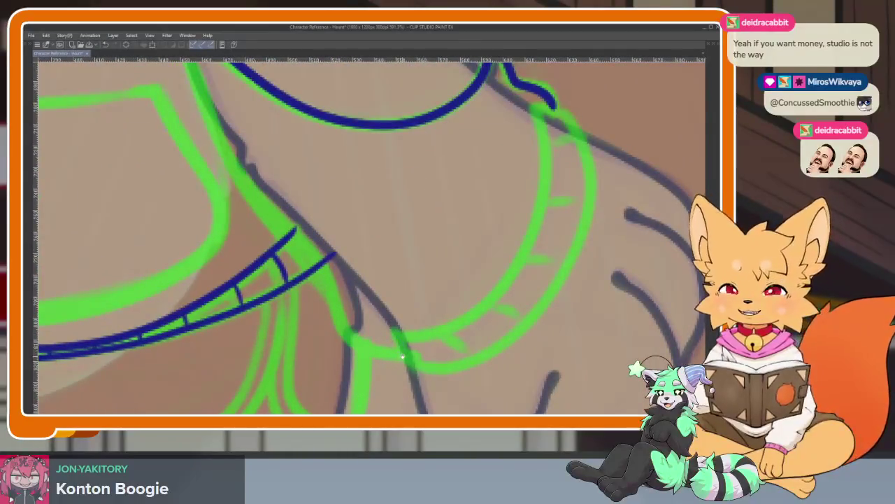
scroll(402, 357, "down", 1)
scroll(410, 336, "down", 1)
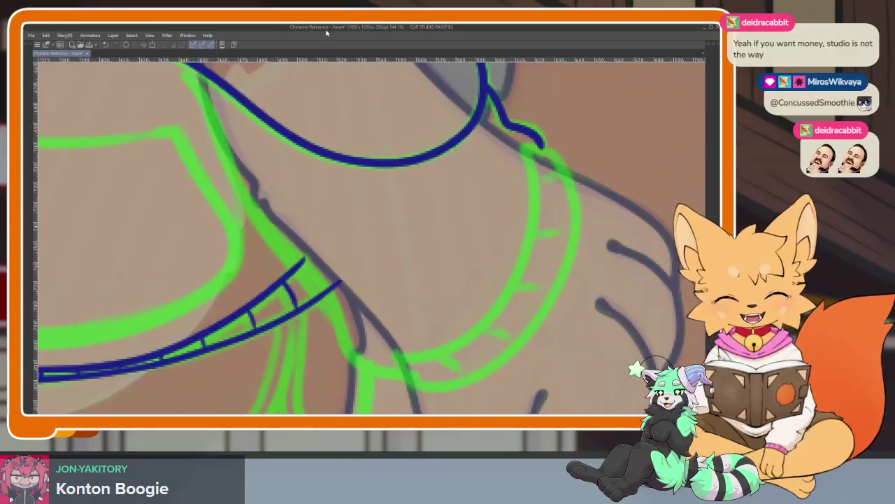
scroll(292, 189, "down", 2)
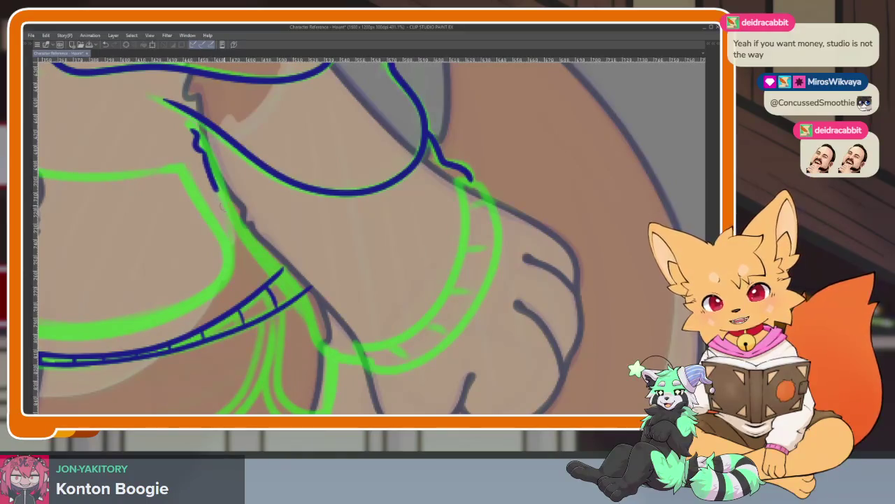
left_click_drag(306, 288, 362, 355)
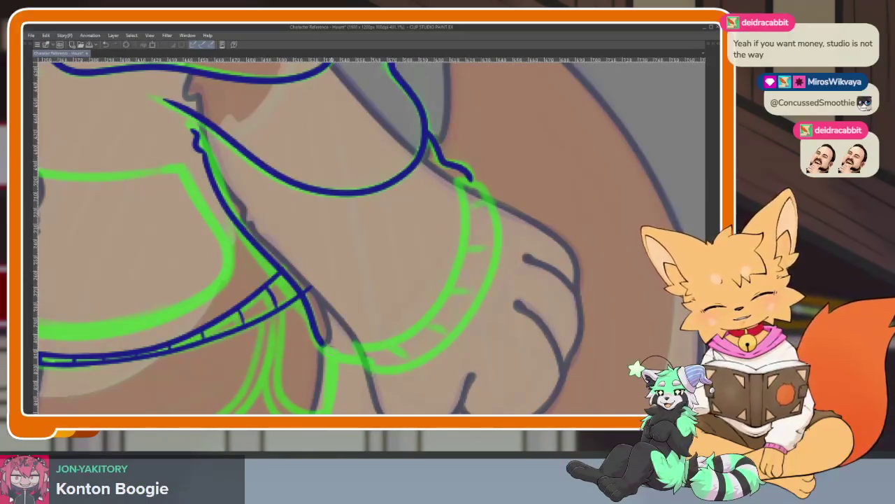
Step: Ink the wrist cuff's outer side and its lower edge in dark blue
scroll(310, 286, "up", 5)
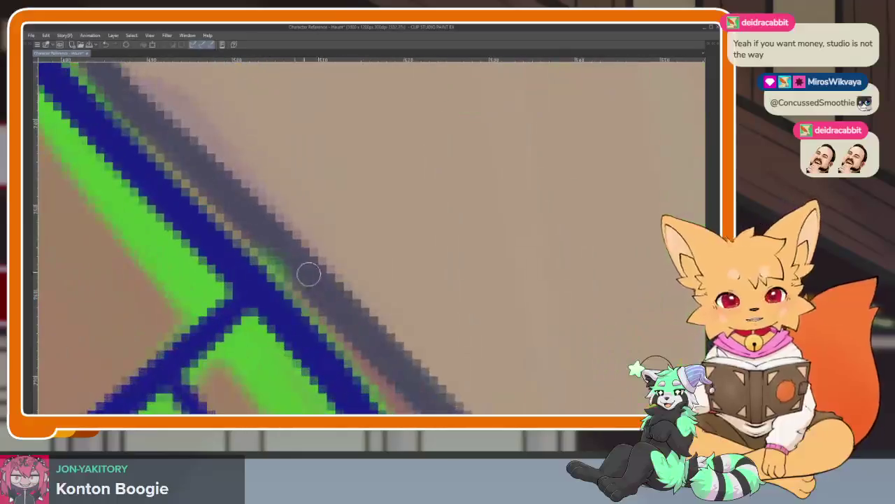
scroll(280, 275, "down", 5)
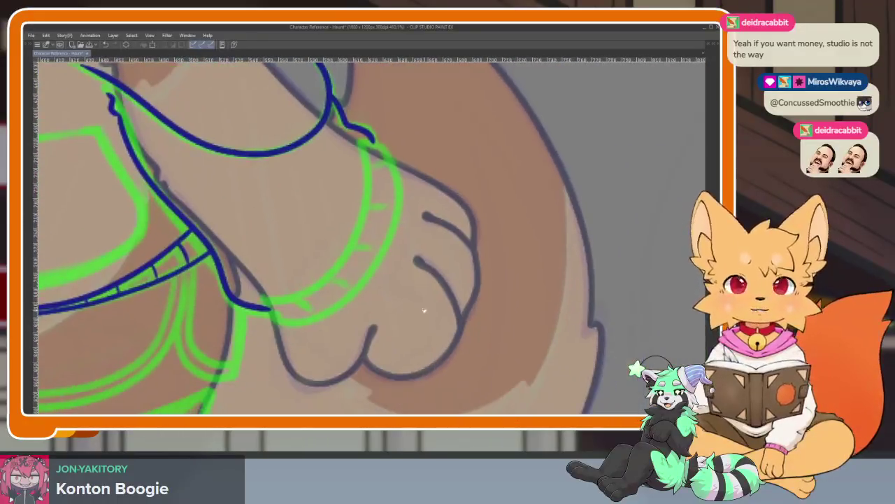
scroll(485, 279, "up", 1)
scroll(482, 294, "up", 1)
scroll(479, 304, "up", 1)
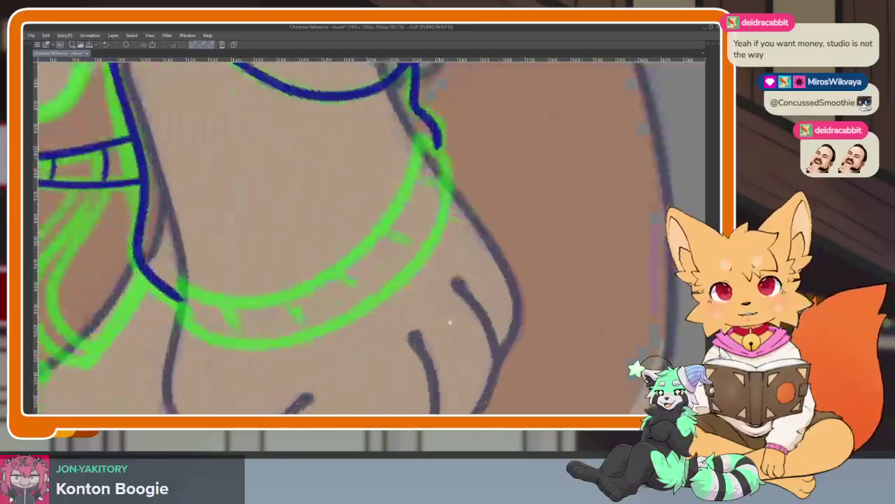
scroll(473, 317, "up", 1)
scroll(473, 317, "up", 1)
scroll(458, 329, "up", 1)
scroll(476, 340, "up", 1)
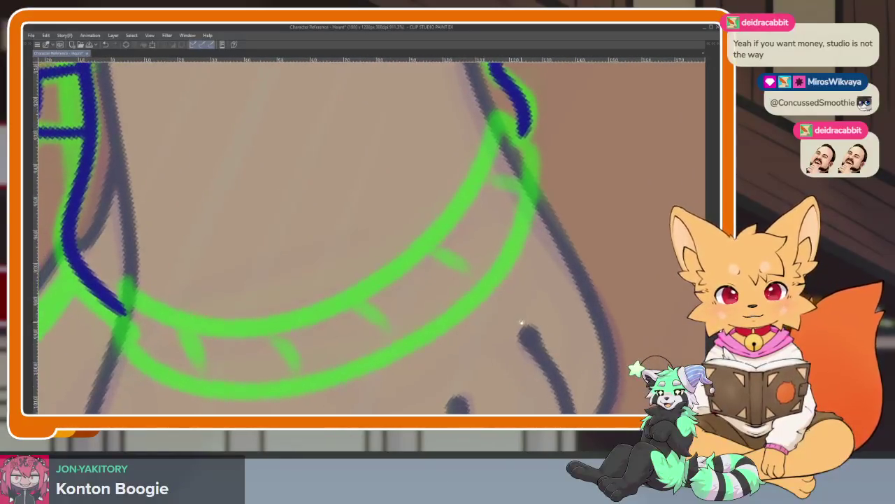
scroll(521, 321, "up", 1)
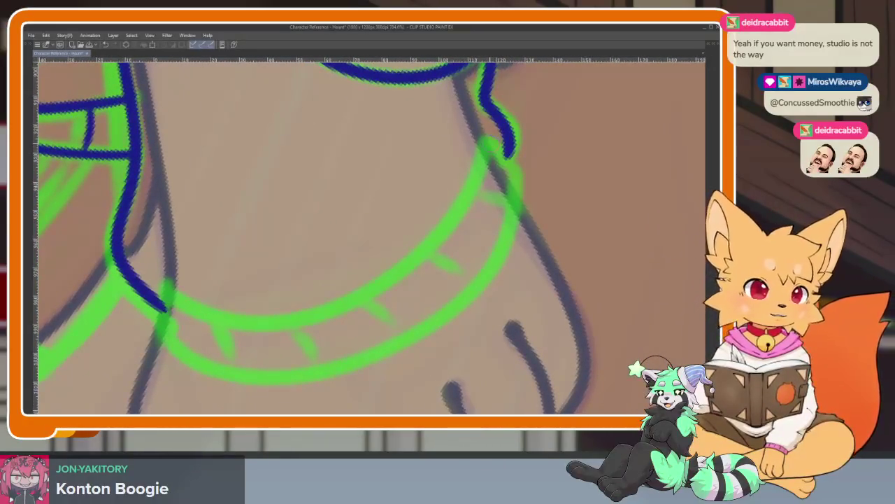
mouse_move(489, 144)
left_mouse_down()
mouse_move(517, 172)
mouse_move(519, 213)
mouse_move(478, 287)
mouse_move(361, 362)
mouse_move(219, 360)
mouse_move(160, 329)
mouse_move(161, 287)
left_mouse_up()
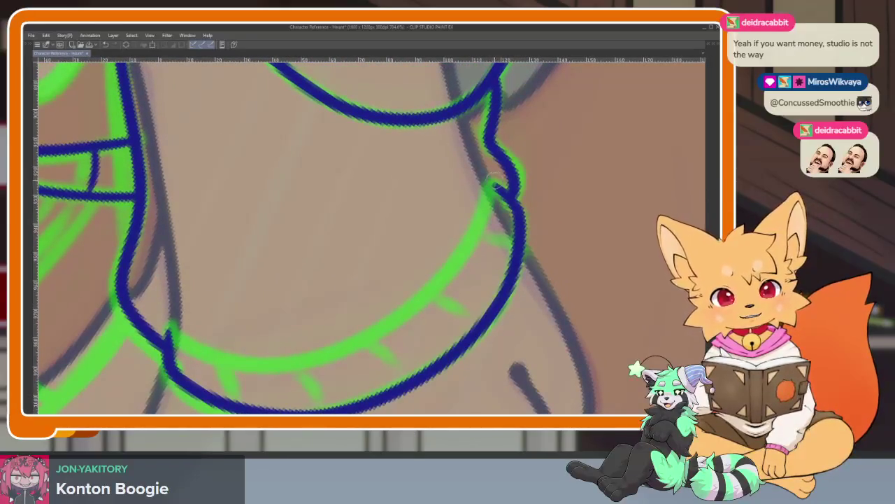
mouse_move(471, 233)
left_mouse_down()
mouse_move(392, 321)
mouse_move(269, 361)
mouse_move(170, 326)
left_mouse_up()
scroll(269, 361, "down", 10)
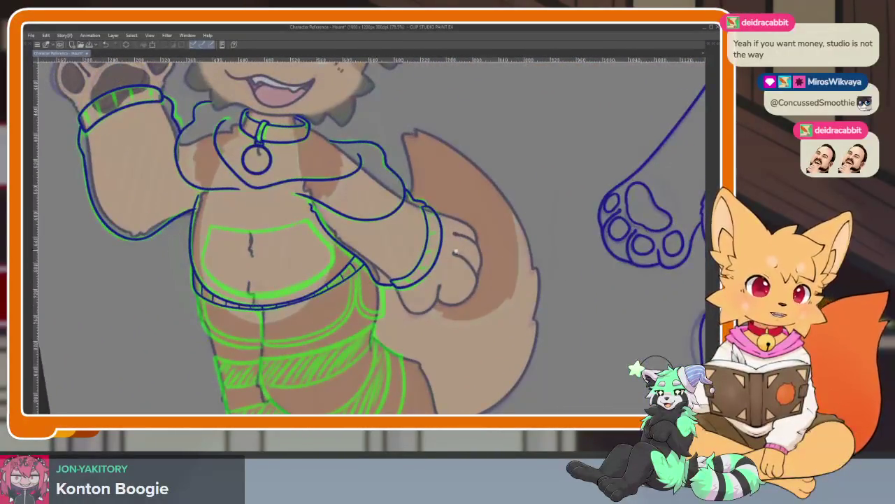
scroll(467, 289, "up", 3)
scroll(467, 288, "up", 2)
key("ctrl+z")
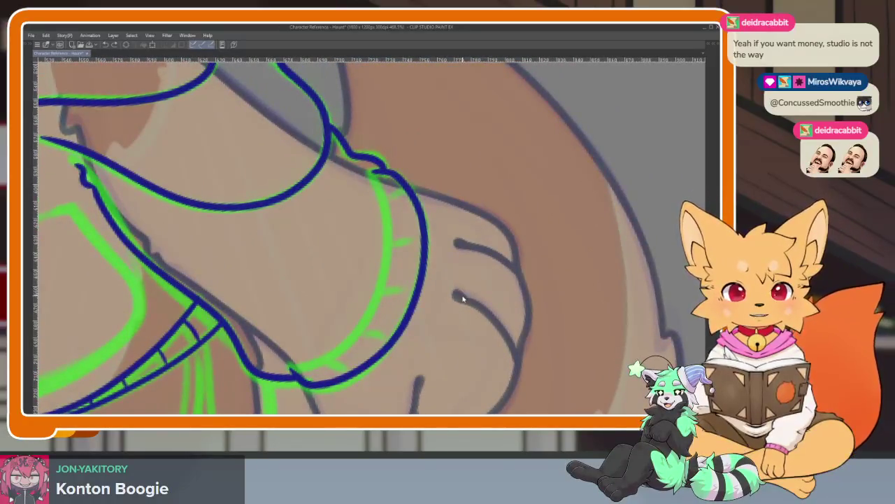
key("ctrl+z")
scroll(432, 315, "up", 1)
scroll(433, 314, "up", 1)
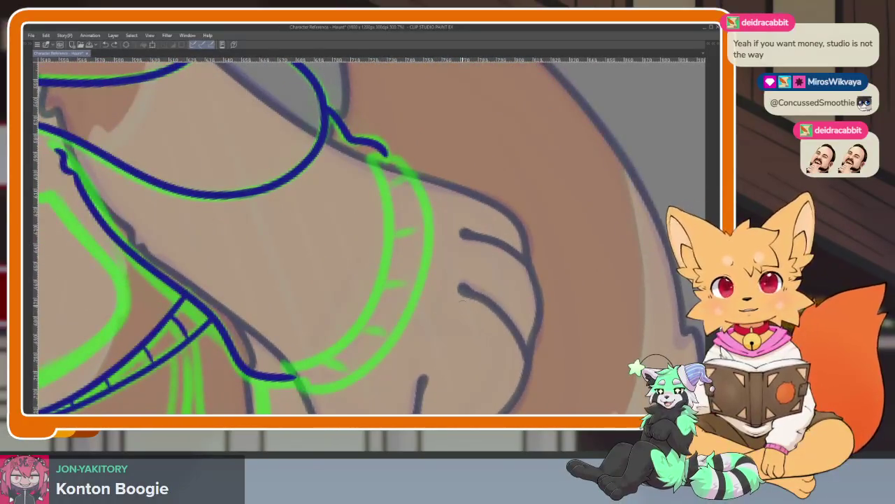
scroll(412, 319, "down", 1)
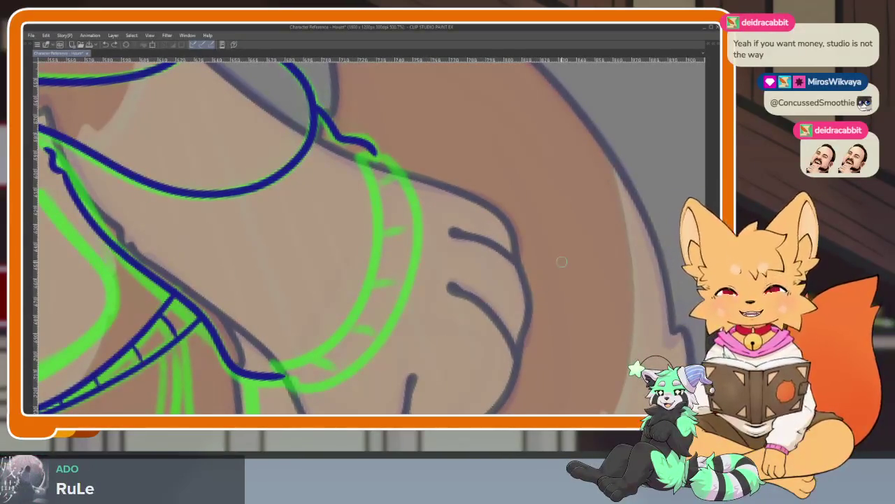
key("Tab")
key("Tab")
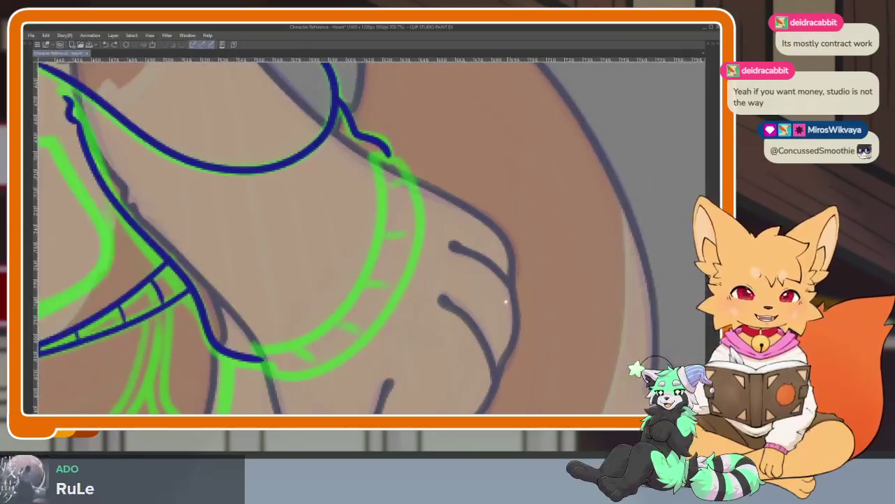
scroll(482, 303, "up", 1)
scroll(374, 312, "up", 1)
scroll(385, 308, "up", 1)
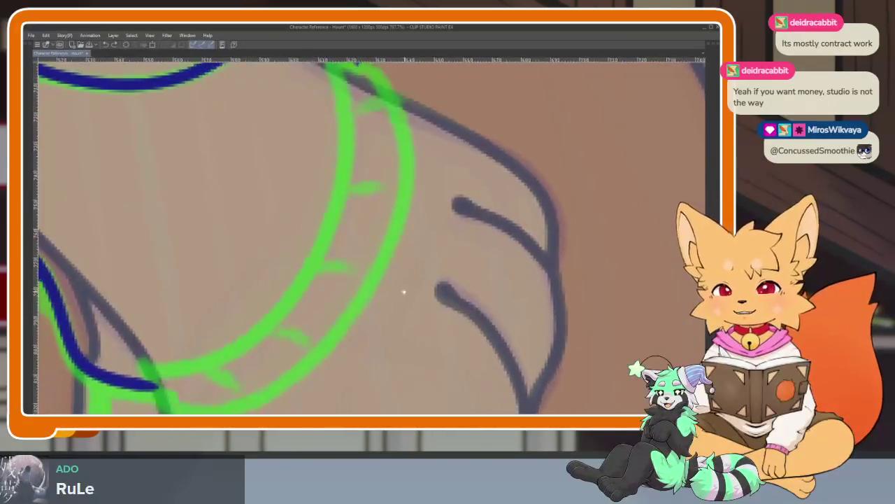
scroll(399, 301, "down", 1)
scroll(364, 210, "down", 1)
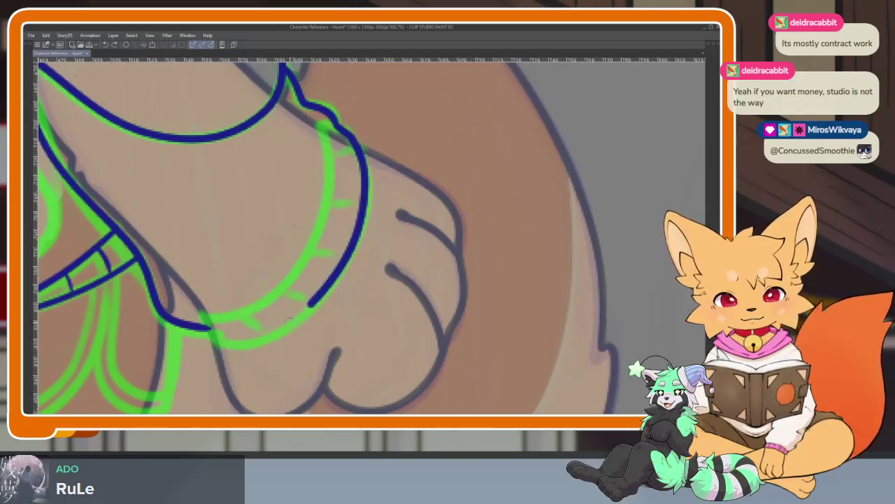
scroll(315, 325, "up", 1)
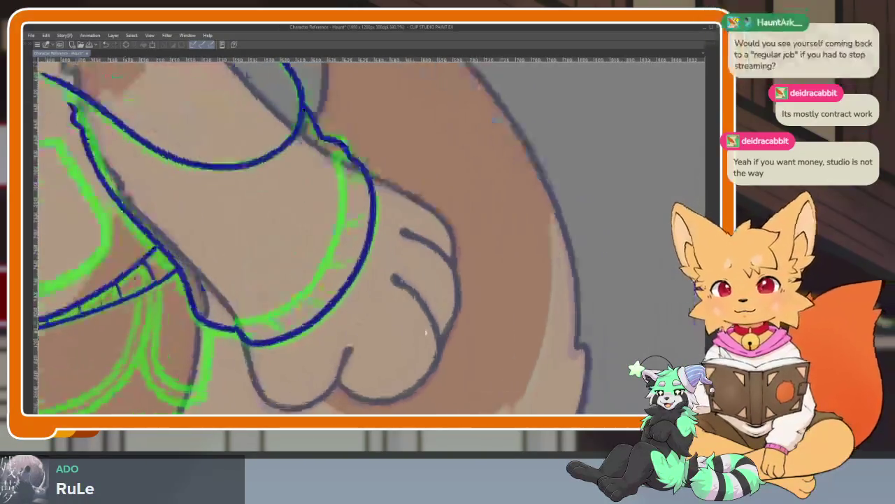
scroll(420, 326, "up", 1)
scroll(391, 339, "up", 1)
scroll(387, 342, "down", 2)
scroll(389, 342, "up", 1)
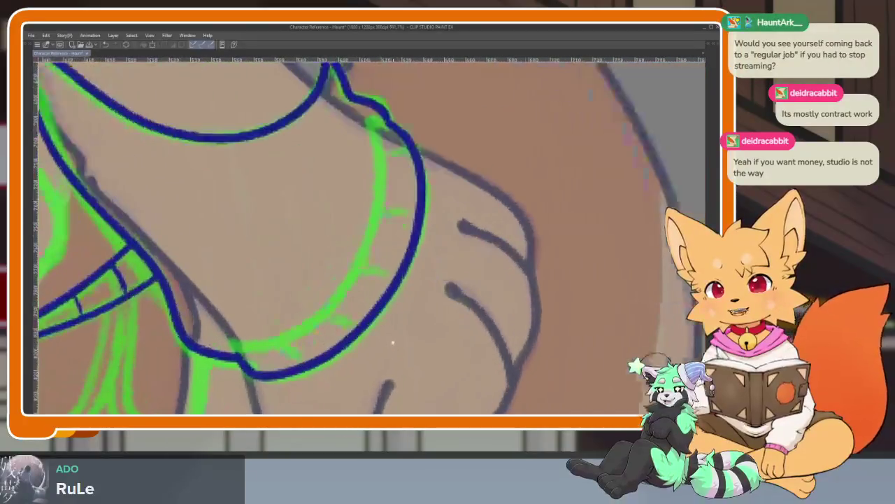
scroll(395, 342, "up", 1)
scroll(394, 340, "up", 1)
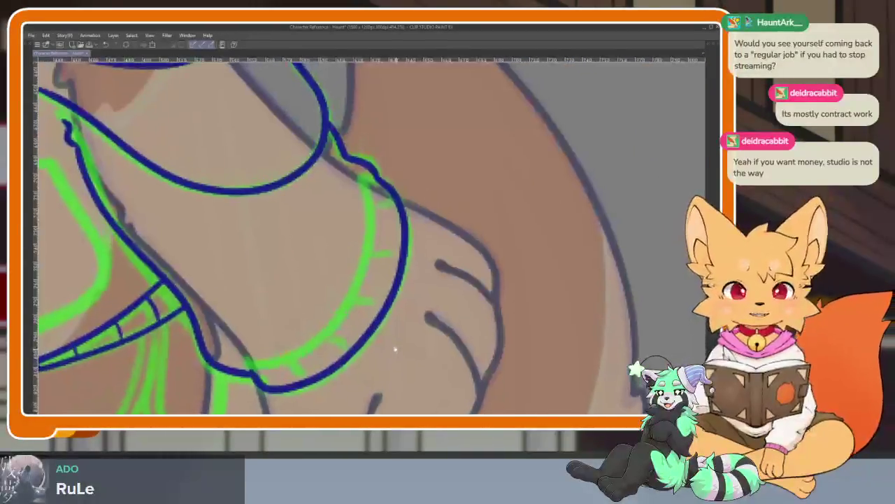
scroll(374, 336, "up", 1)
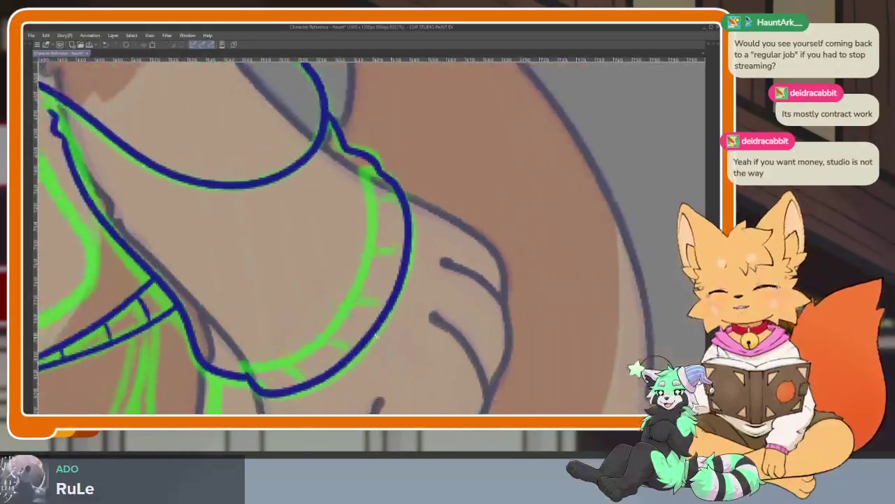
scroll(385, 346, "down", 1)
scroll(390, 350, "up", 1)
scroll(390, 350, "up", 1)
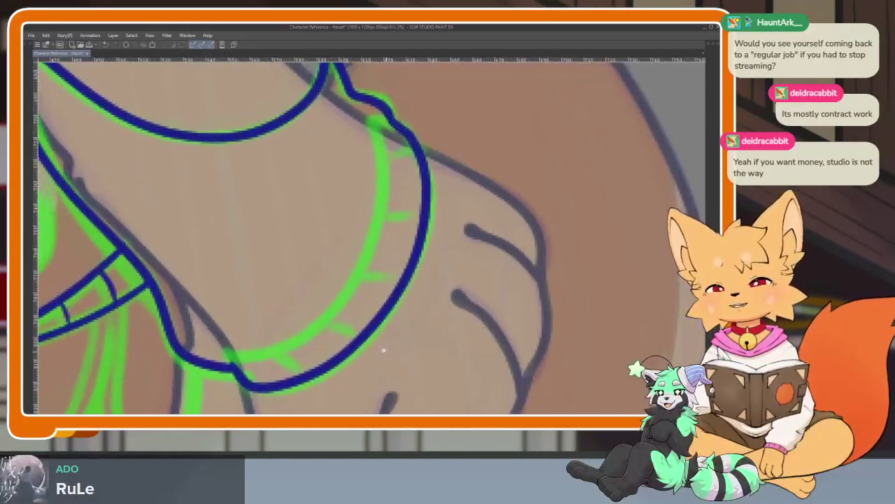
scroll(394, 346, "down", 1)
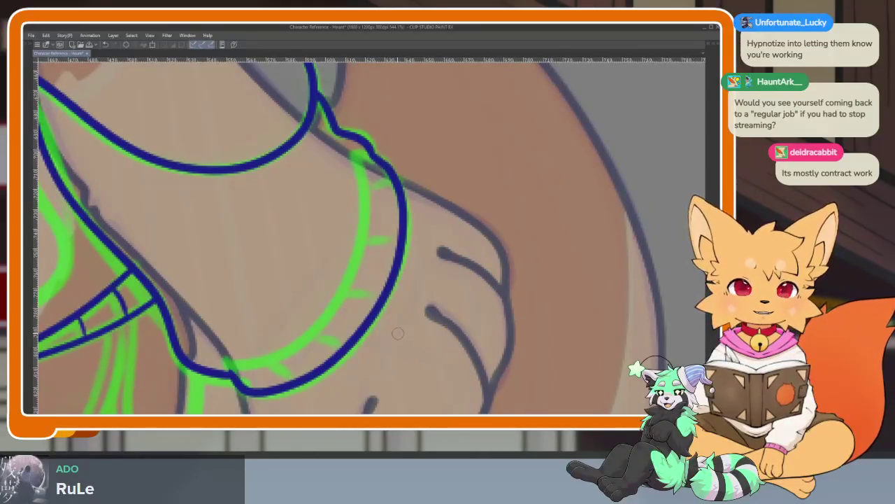
scroll(395, 324, "down", 1)
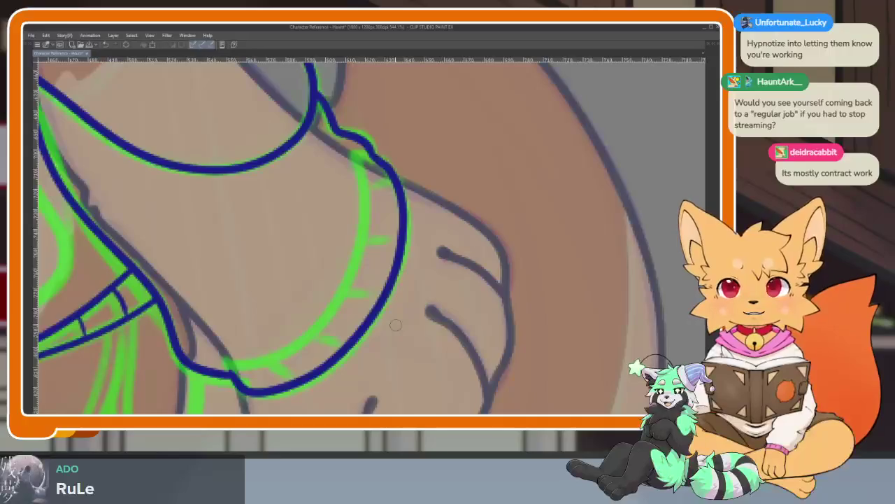
scroll(395, 324, "up", 1)
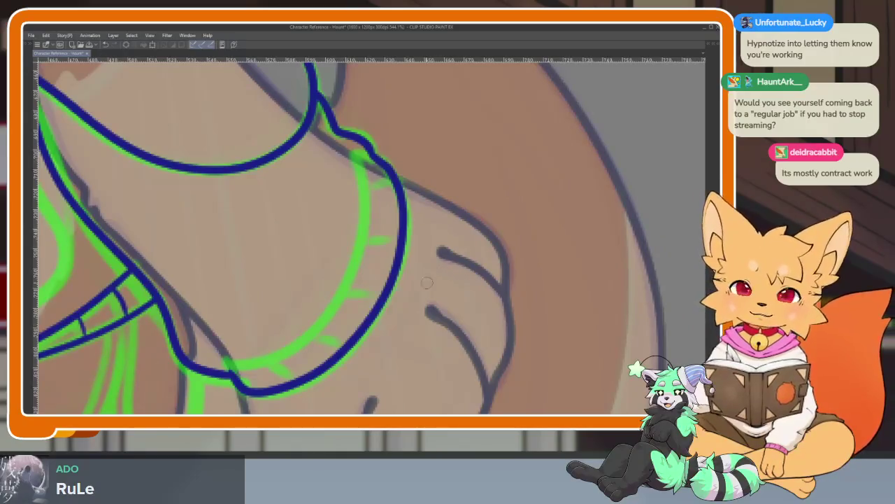
scroll(395, 324, "down", 2)
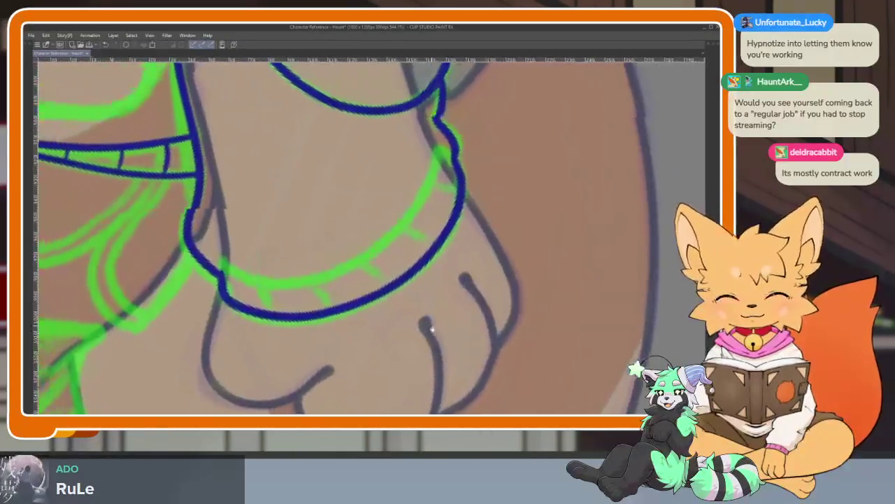
Step: Draw the dark blue inner line of the wrist wrap
scroll(425, 320, "up", 2)
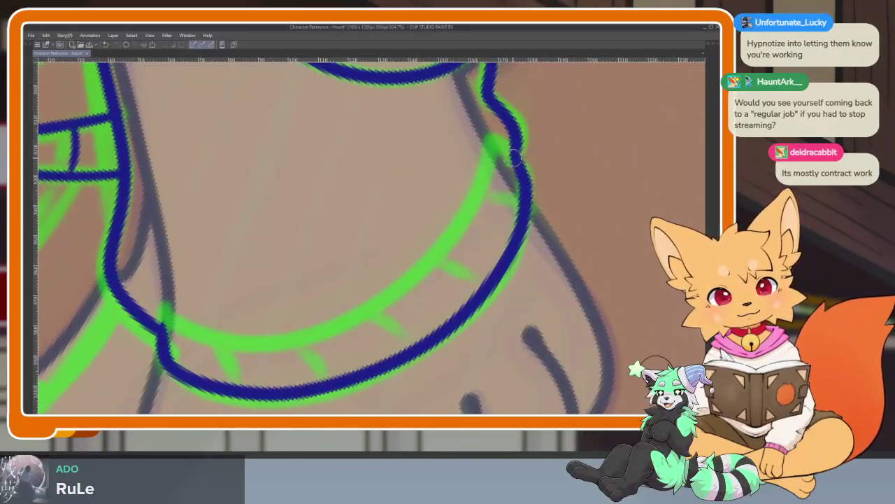
mouse_move(504, 144)
left_mouse_down()
mouse_move(356, 319)
mouse_move(194, 341)
left_mouse_up()
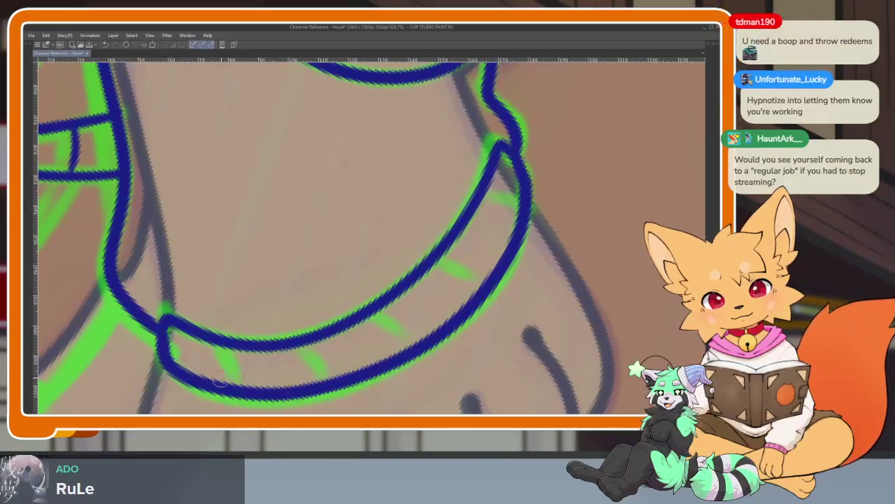
scroll(460, 306, "down", 2)
scroll(459, 307, "down", 2)
scroll(413, 329, "up", 4)
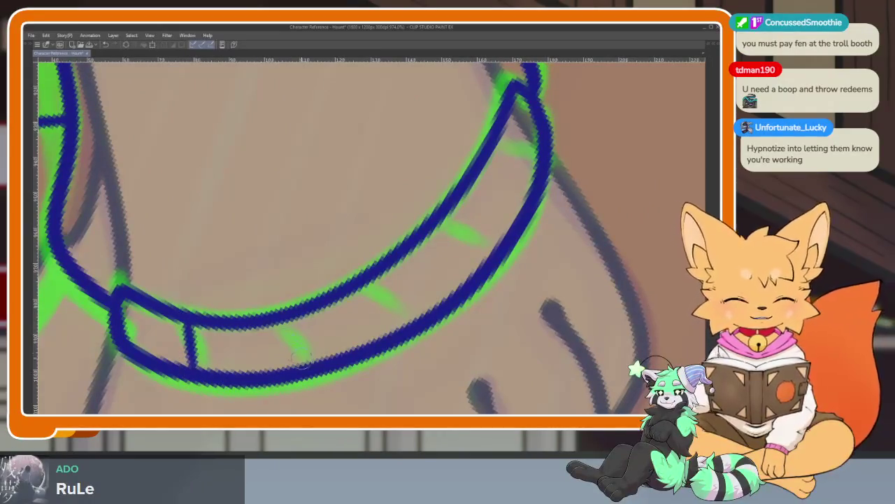
Step: Add a divider across the wrap, redrawing it longer after an undo
left_click_drag(382, 336, 365, 281)
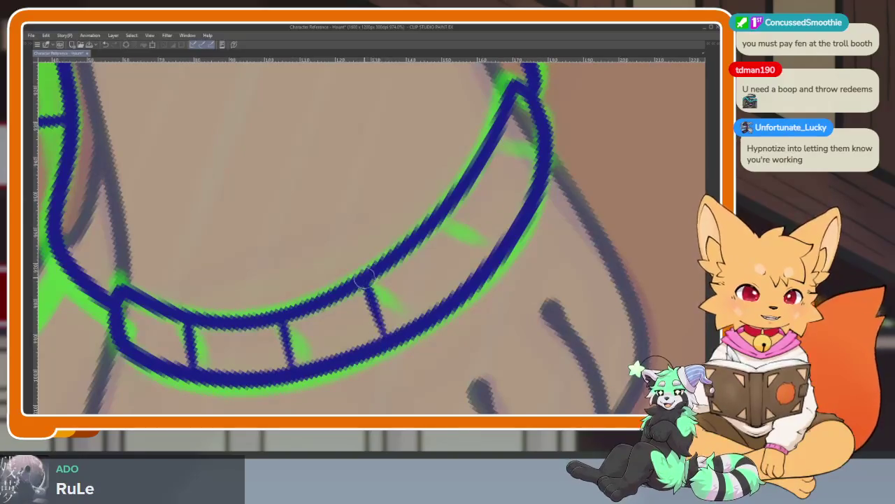
key("ctrl+z")
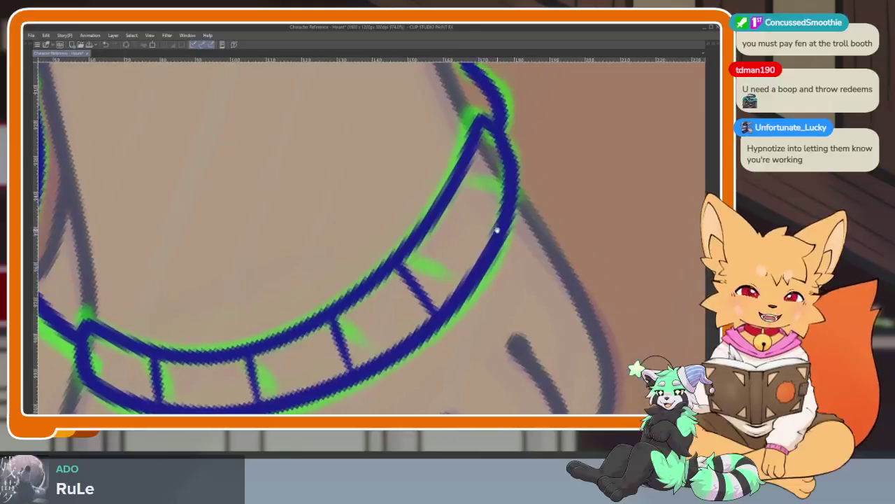
left_click_drag(445, 212, 489, 243)
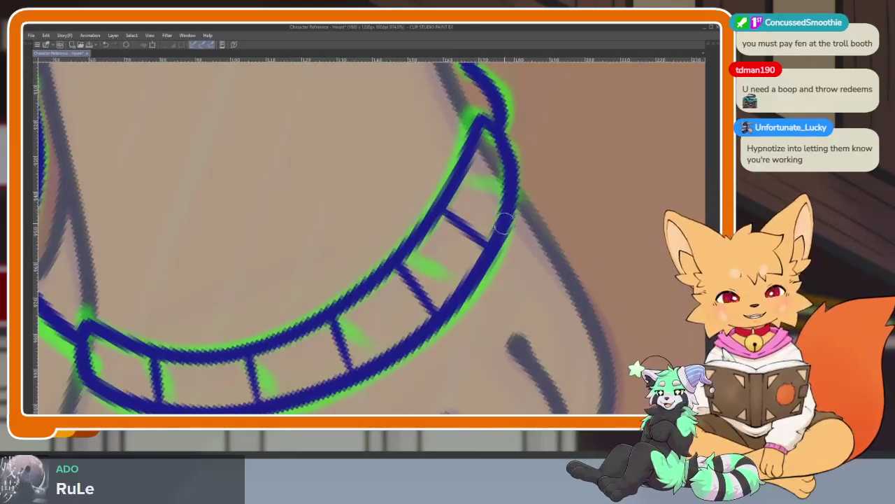
scroll(561, 223, "down", 5)
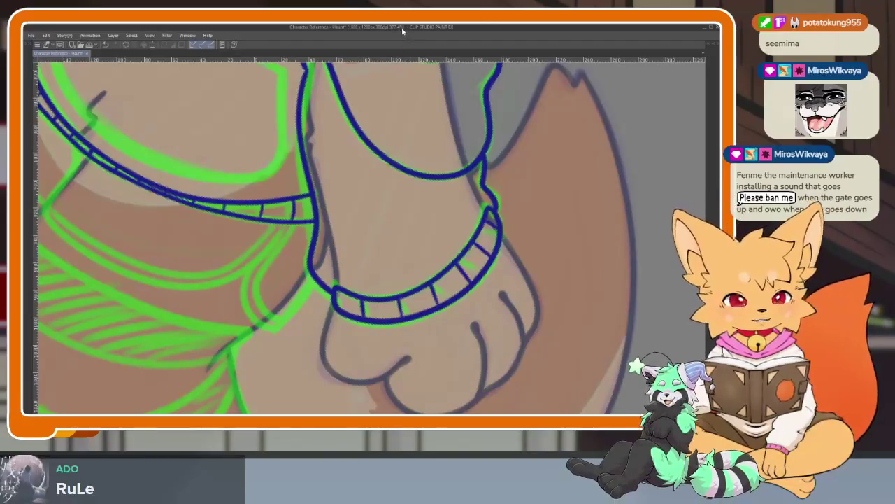
Step: Erase a stray bit of the wrap's inner line
scroll(500, 282, "down", 5)
scroll(501, 282, "up", 2)
scroll(500, 282, "down", 2)
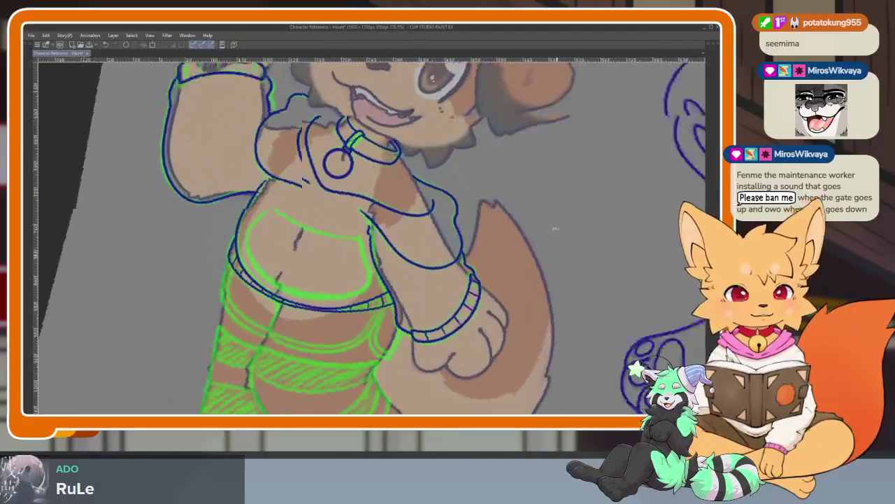
scroll(550, 272, "down", 2)
scroll(557, 268, "up", 2)
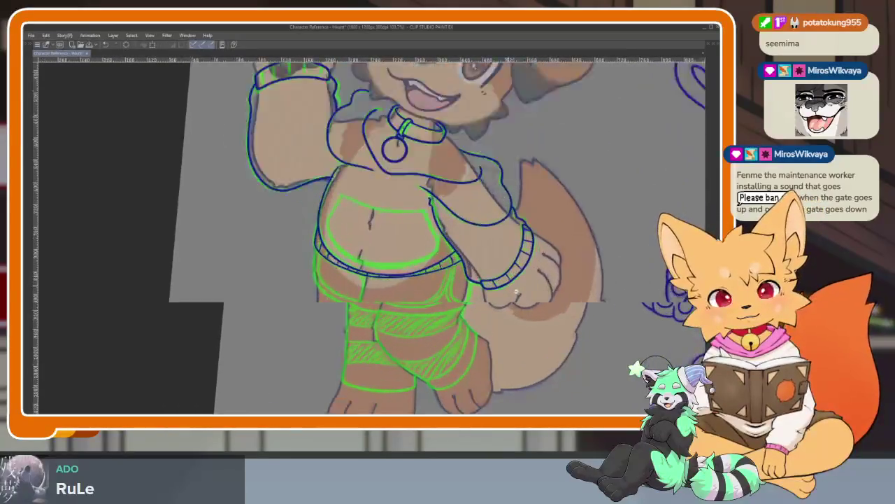
scroll(552, 273, "up", 2)
scroll(539, 285, "up", 2)
scroll(538, 286, "up", 1)
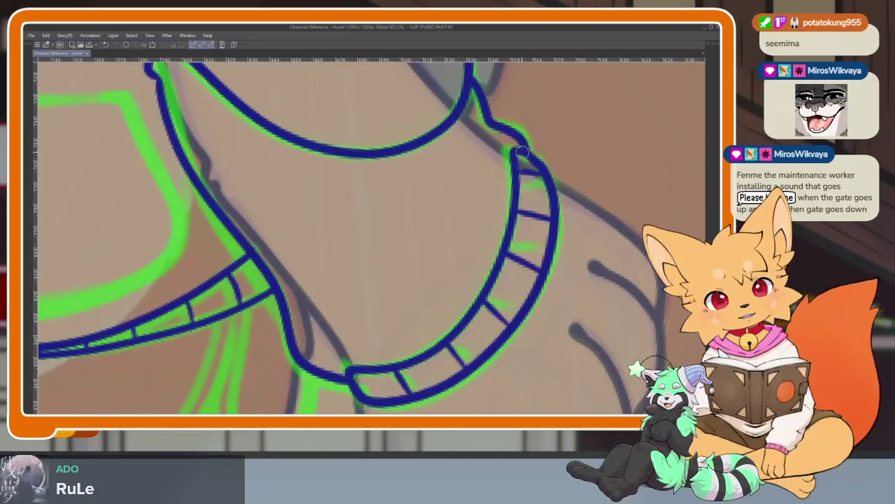
left_click_drag(533, 203, 528, 148)
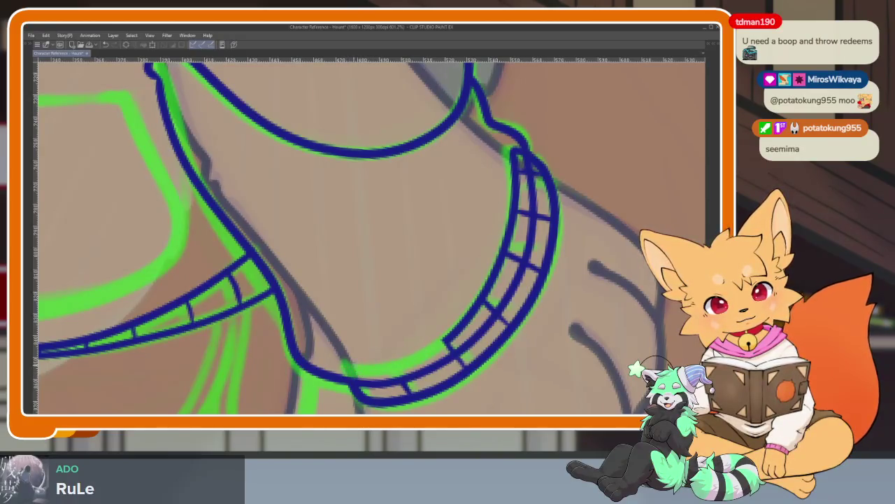
Step: Erase the doubled inner line and extra dividers along the wrap's upper side
mouse_move(456, 320)
left_mouse_down()
mouse_move(436, 329)
mouse_move(440, 322)
left_mouse_up()
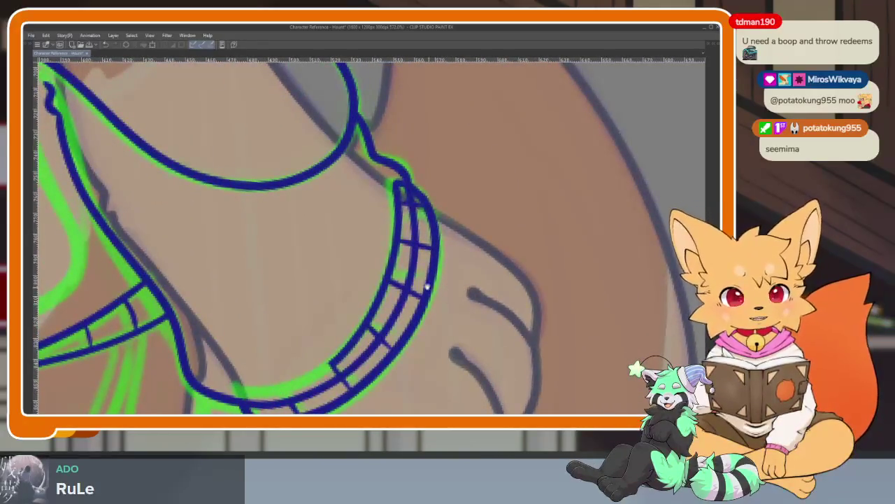
left_click_drag(429, 287, 389, 200)
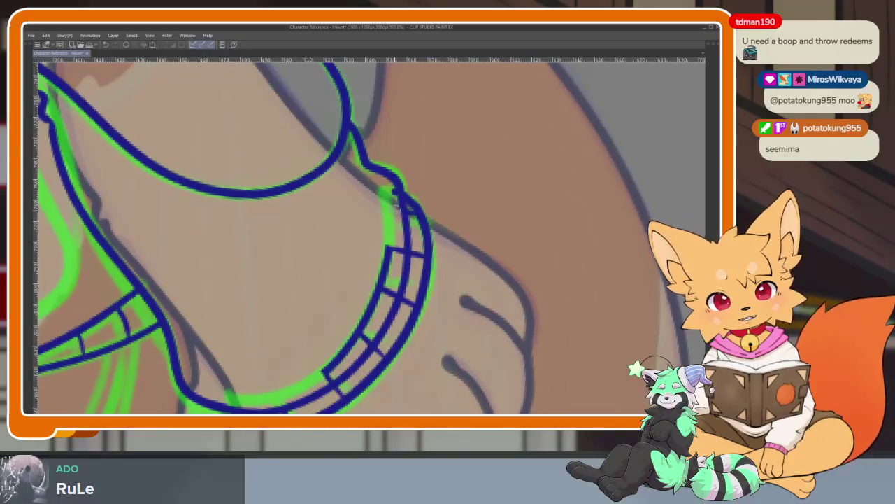
left_click_drag(389, 245, 361, 342)
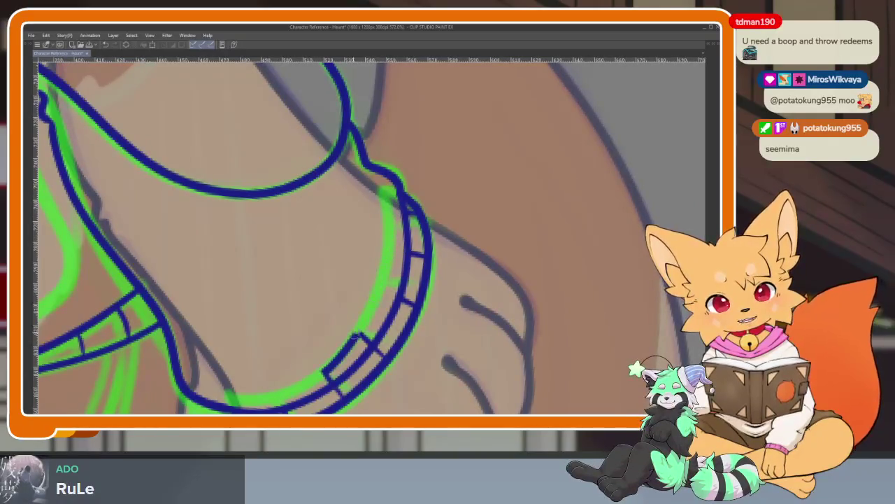
scroll(438, 266, "up", 1)
scroll(420, 224, "up", 2)
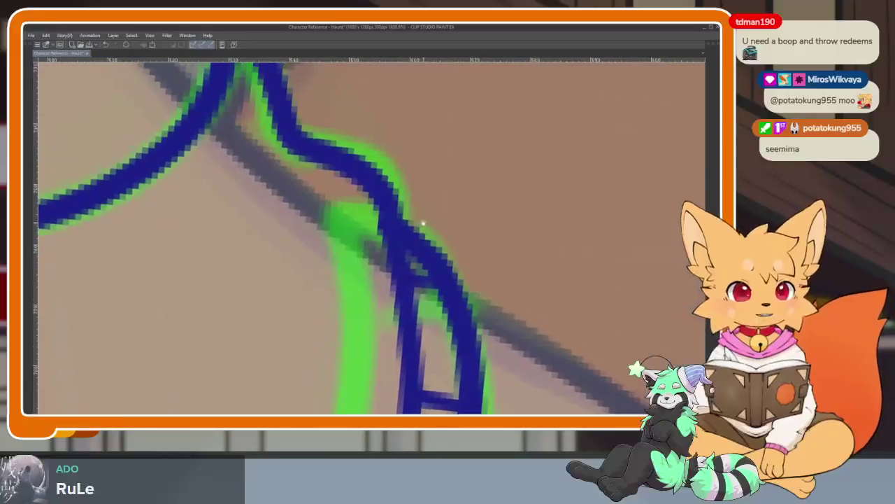
scroll(479, 287, "down", 1)
scroll(484, 290, "down", 1)
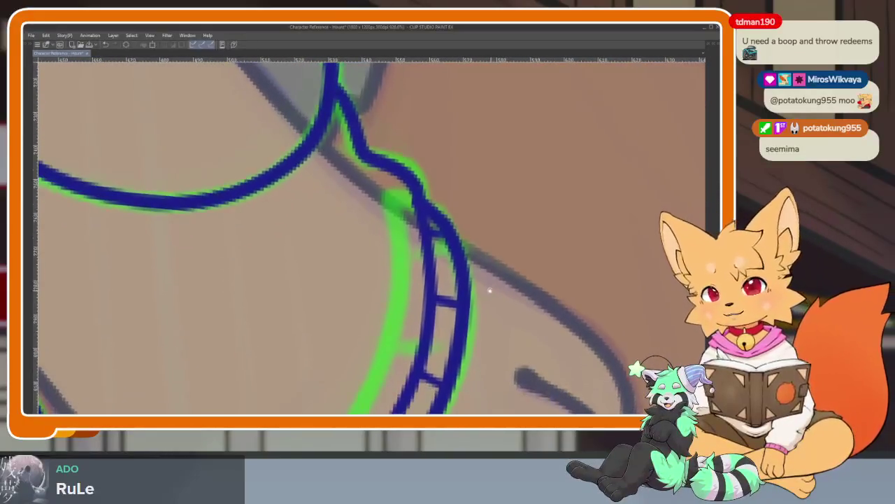
scroll(498, 286, "down", 1)
scroll(509, 286, "down", 2)
scroll(509, 286, "up", 2)
scroll(504, 254, "up", 1)
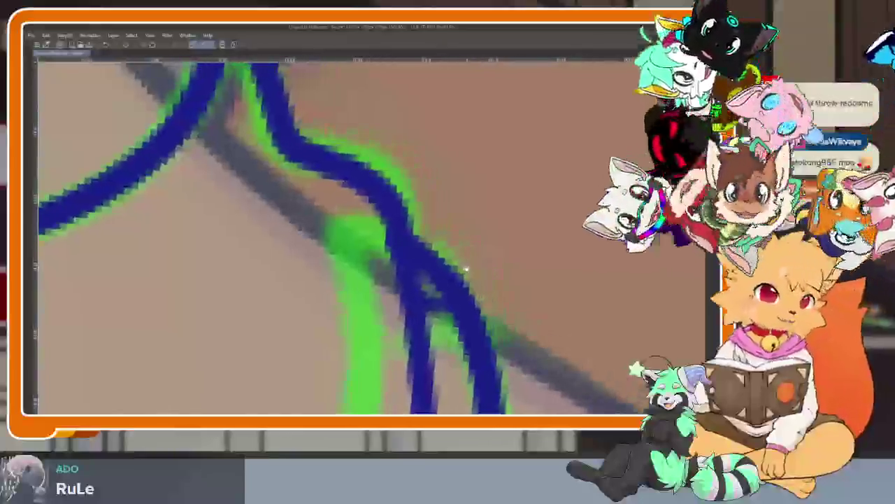
scroll(464, 266, "up", 1)
scroll(463, 266, "up", 1)
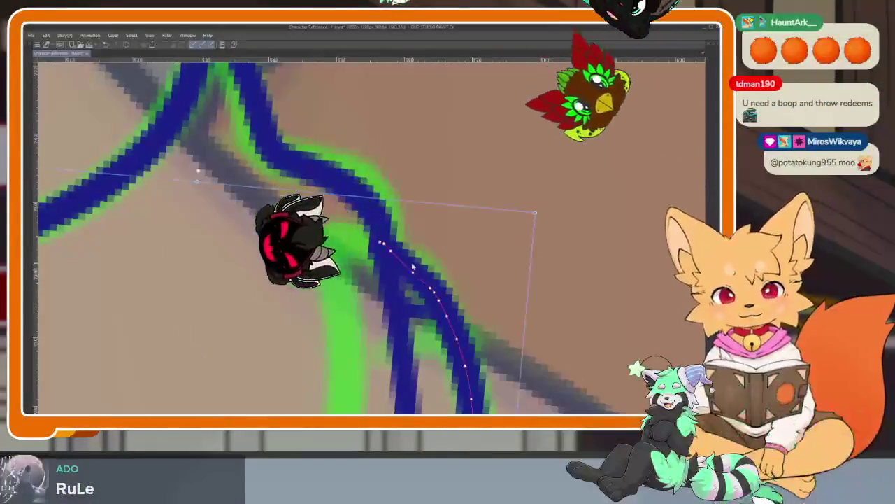
Step: Undo a stray blue dab and zoom back out from the wrap
mouse_move(469, 399)
left_mouse_down()
mouse_move(380, 243)
mouse_move(273, 274)
left_mouse_up()
key("ctrl+z")
scroll(425, 287, "down", 2)
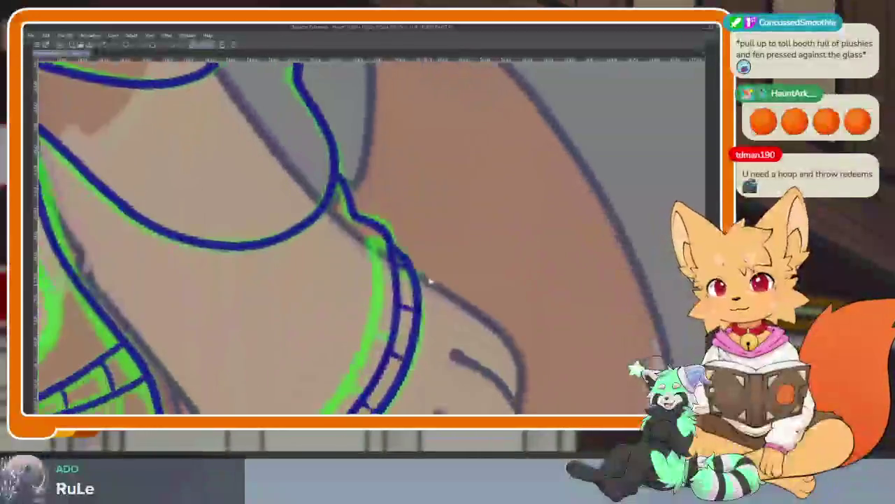
scroll(427, 321, "down", 1)
scroll(435, 305, "up", 2)
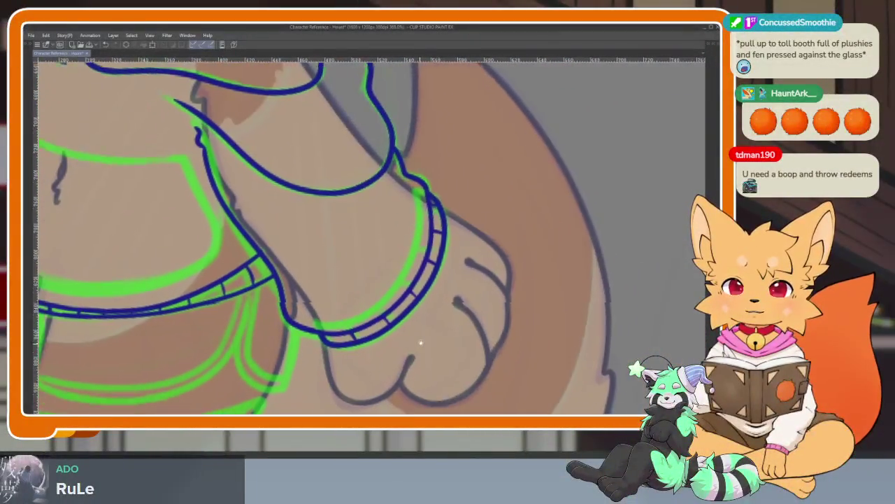
Step: Restore the hidden tool, brush, colour and layer palettes with Tab
key("Tab")
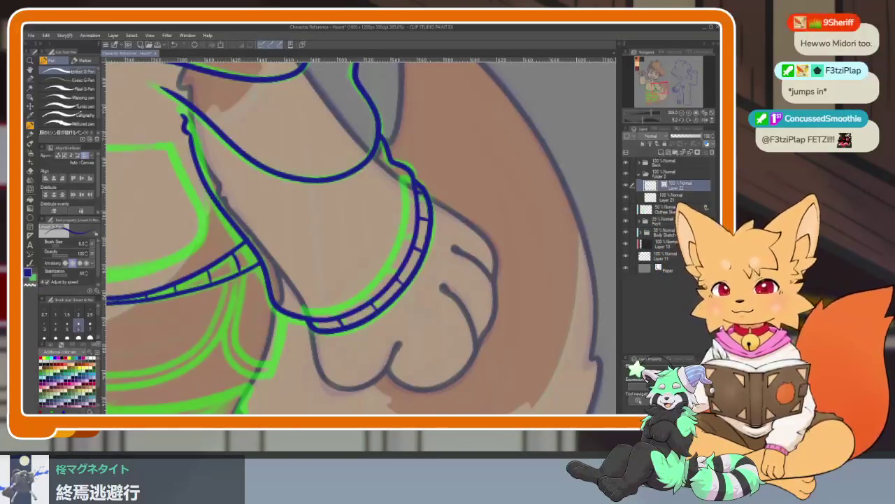
Step: Rotate the canvas and erase the inner blue line of the raised paw's band
scroll(517, 294, "down", 5)
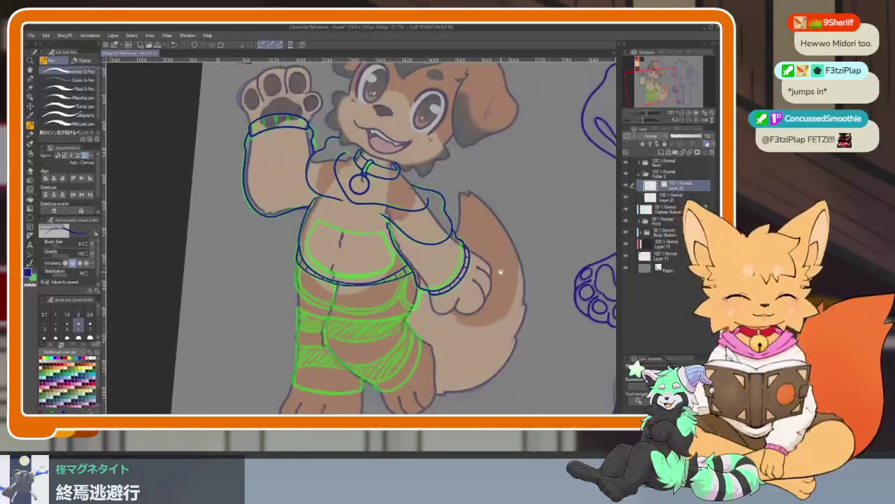
mouse_move(517, 294)
left_mouse_down()
mouse_move(456, 281)
mouse_move(392, 287)
left_mouse_up()
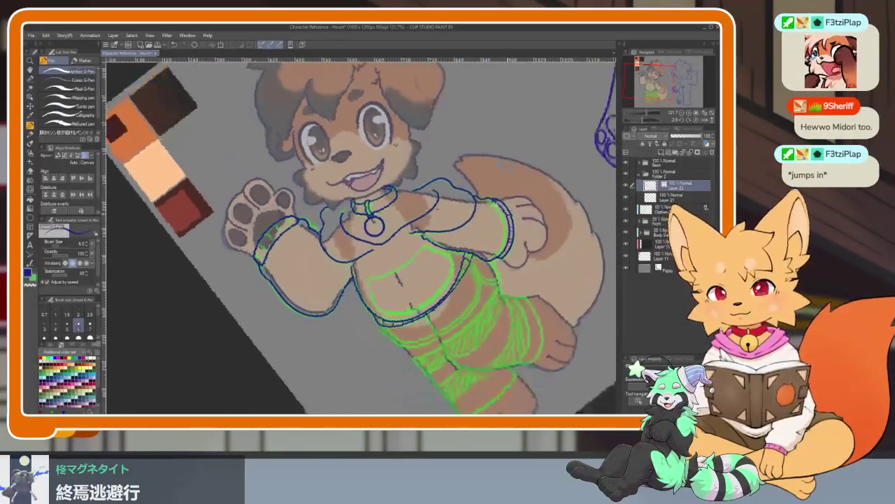
scroll(341, 299, "up", 5)
scroll(340, 298, "up", 5)
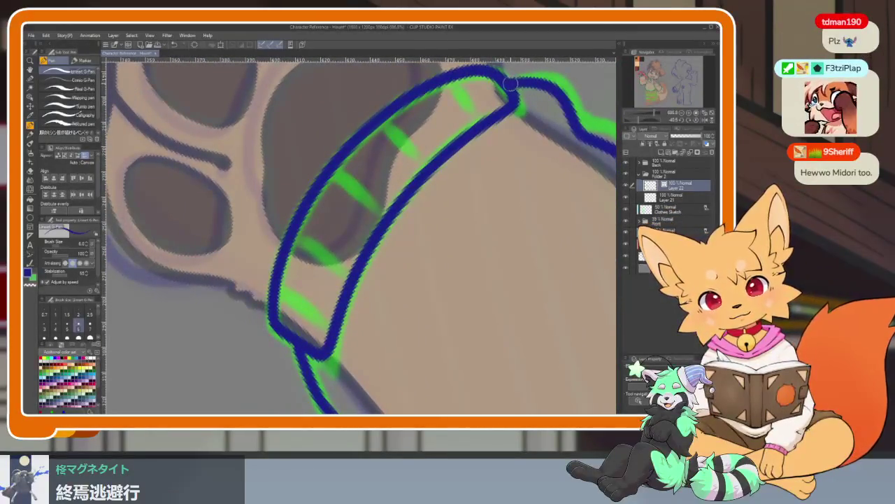
key("e")
left_click_drag(329, 346, 479, 140)
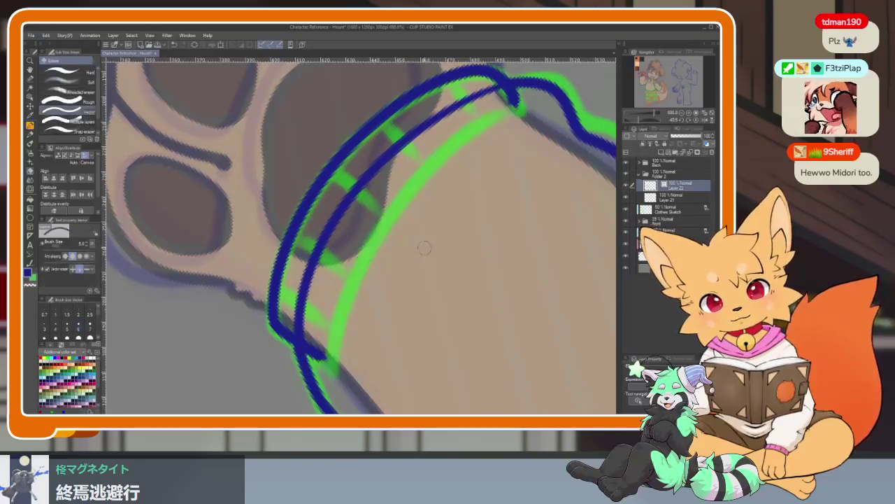
Step: Zoom in and ink a long curved dark-blue wristband line with the Pen
scroll(482, 279, "down", 6)
scroll(435, 268, "up", 4)
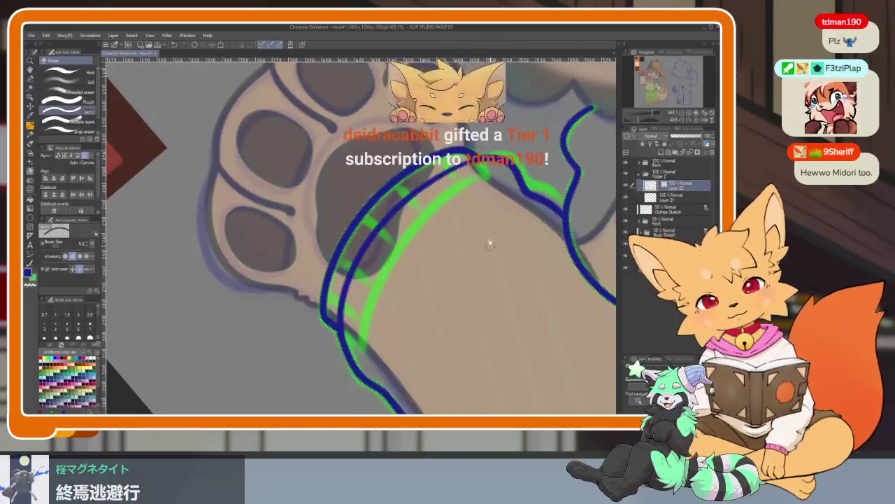
scroll(489, 244, "up", 2)
scroll(512, 194, "up", 1)
scroll(385, 254, "up", 1)
scroll(408, 294, "up", 1)
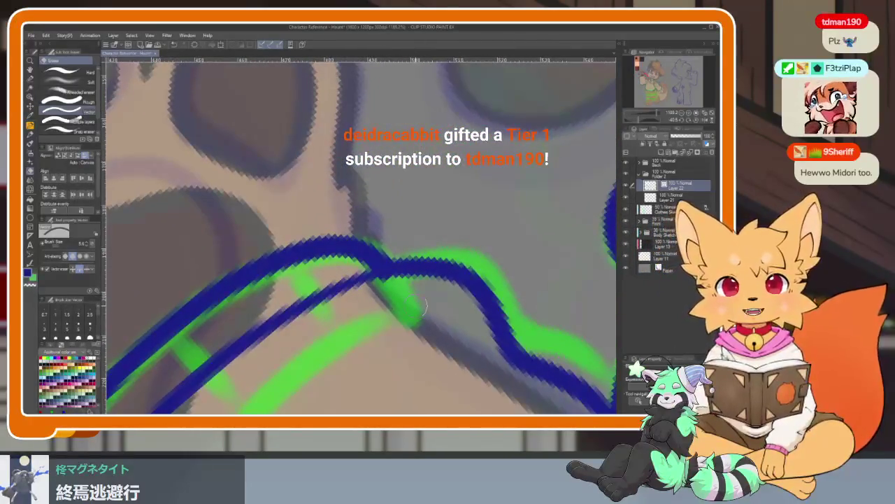
scroll(396, 320, "up", 1)
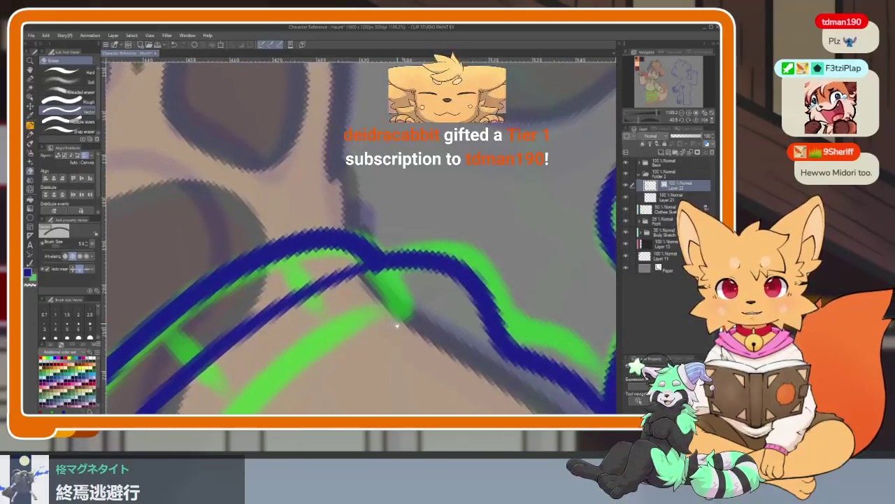
scroll(393, 313, "up", 1)
scroll(390, 306, "up", 1)
scroll(387, 299, "up", 1)
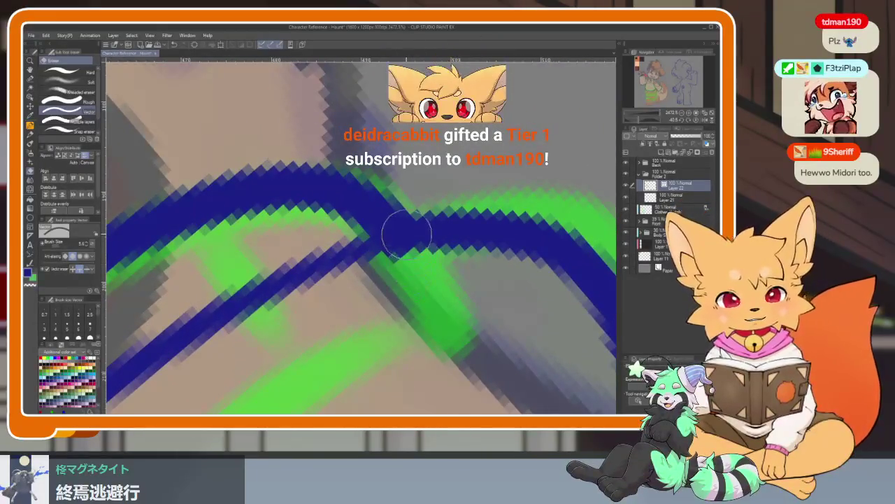
key("p")
left_click_drag(131, 238, 432, 239)
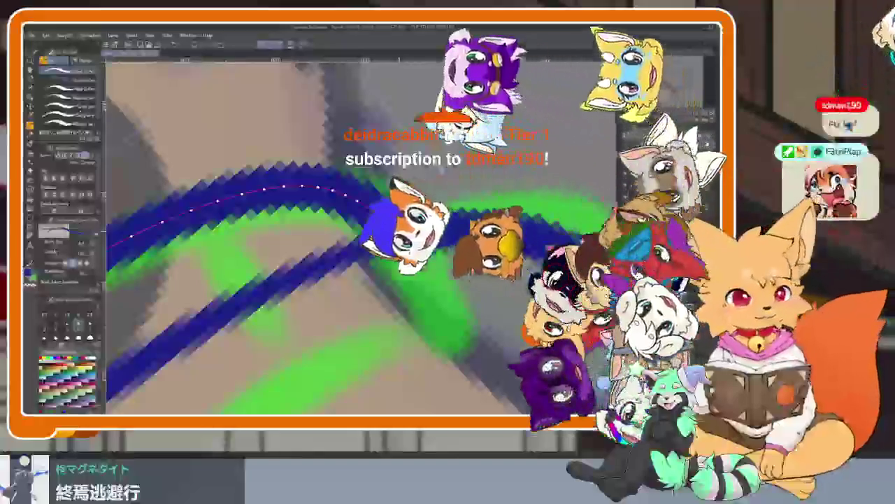
Step: Hide the side palettes to free up canvas room
scroll(412, 273, "down", 3)
scroll(437, 329, "down", 2)
scroll(442, 347, "down", 4)
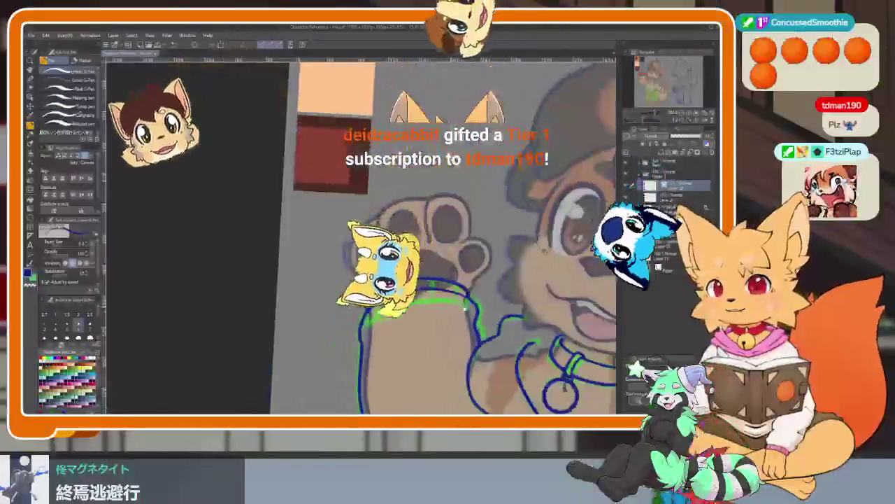
key("Tab")
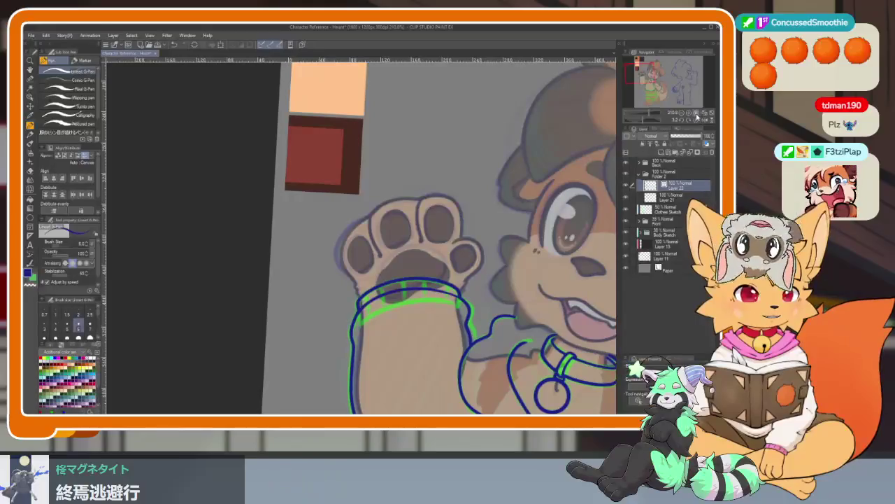
key("Tab")
scroll(384, 306, "down", 1)
scroll(384, 306, "up", 1)
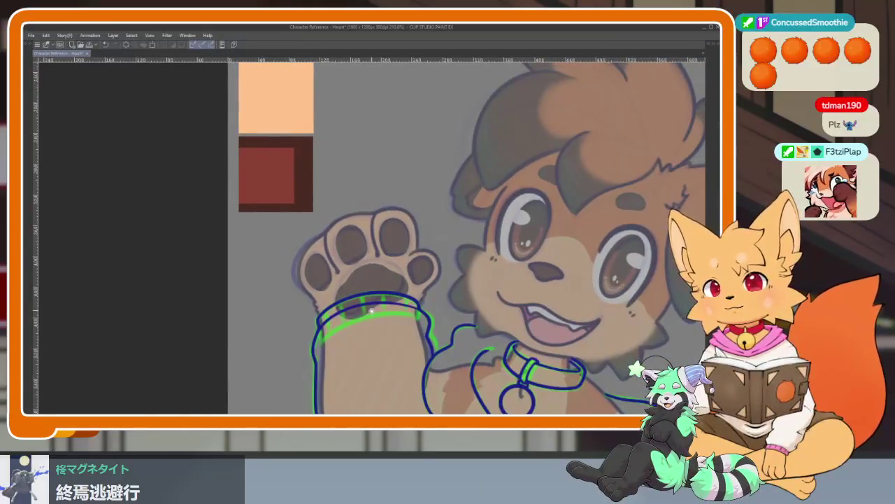
scroll(384, 300, "up", 1)
scroll(385, 296, "up", 1)
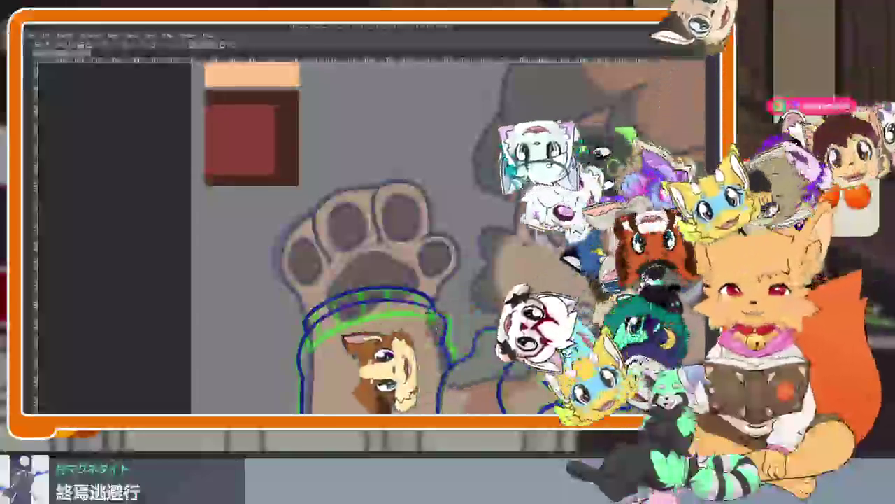
scroll(248, 263, "up", 5)
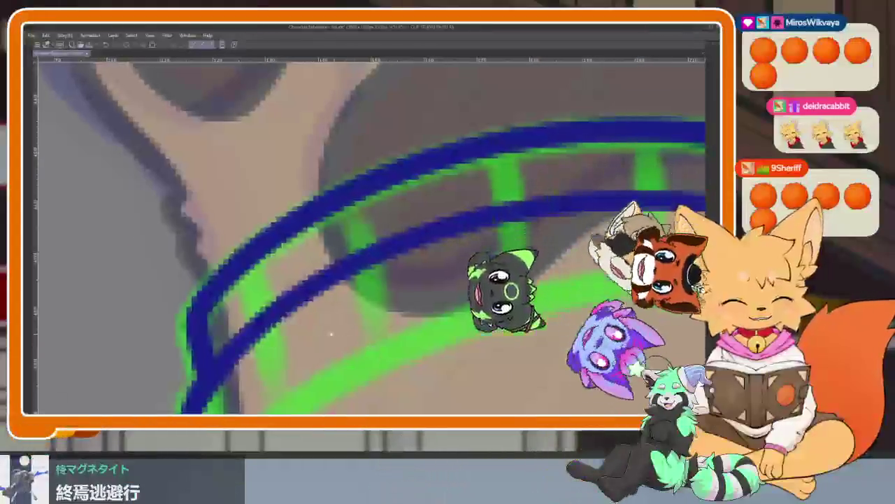
Step: Draw short vertical rungs between the wristband's two lines along the whole band
left_click_drag(251, 269, 257, 298)
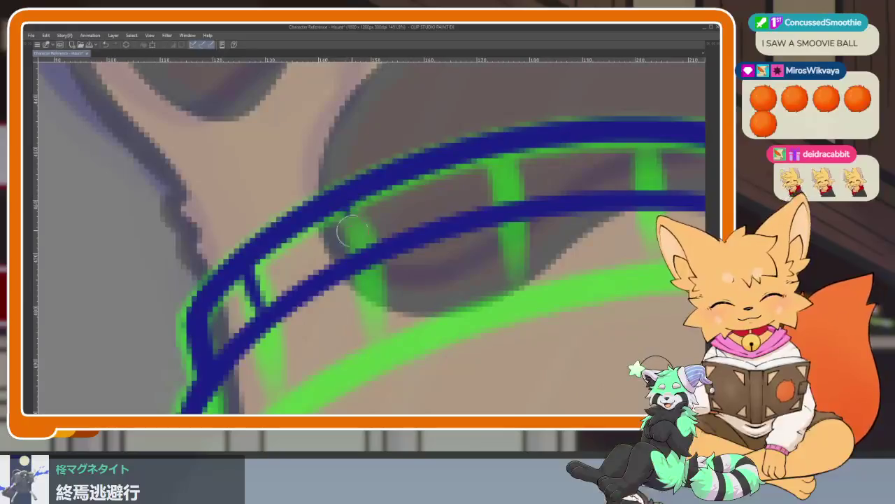
left_click_drag(345, 210, 354, 246)
left_click_drag(494, 294, 410, 329)
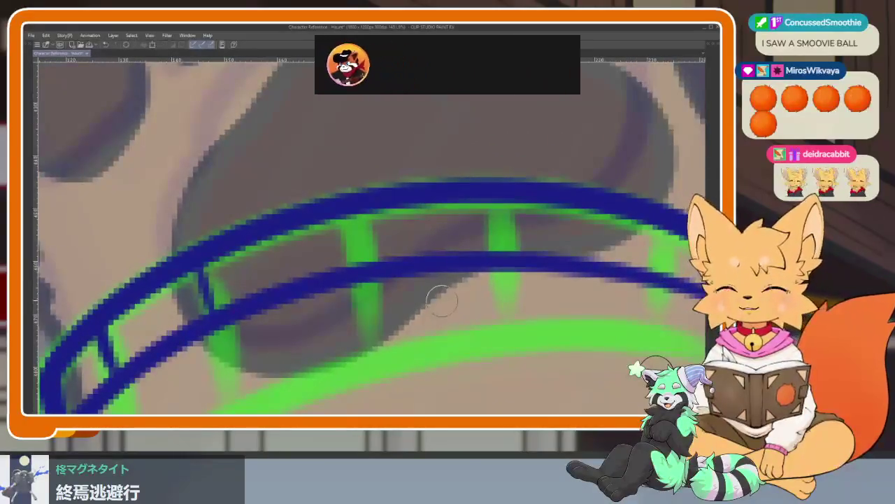
left_click_drag(434, 283, 387, 285)
left_click_drag(351, 259, 354, 231)
left_click_drag(505, 291, 430, 300)
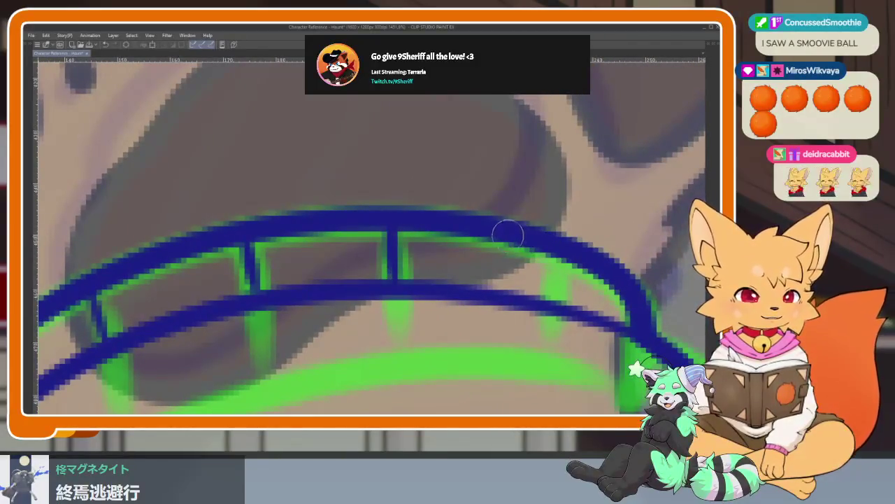
left_click_drag(595, 308, 597, 282)
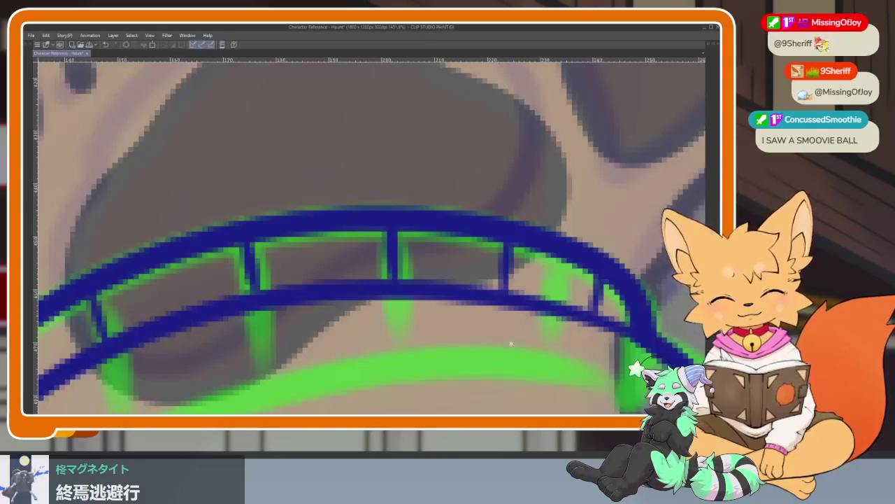
scroll(503, 339, "down", 10)
mouse_move(500, 336)
left_mouse_down()
mouse_move(440, 311)
mouse_move(464, 304)
mouse_move(312, 294)
left_mouse_up()
scroll(464, 305, "up", 3)
scroll(313, 294, "up", 1)
Step: Tilt the view along the waistband and ink the shorts' front seam dropping downward
scroll(312, 295, "up", 3)
scroll(440, 306, "up", 1)
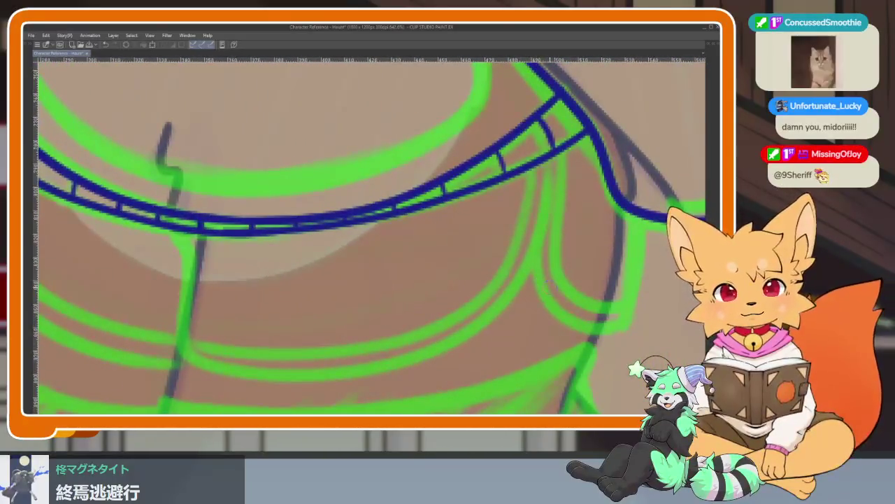
left_click_drag(550, 288, 546, 294)
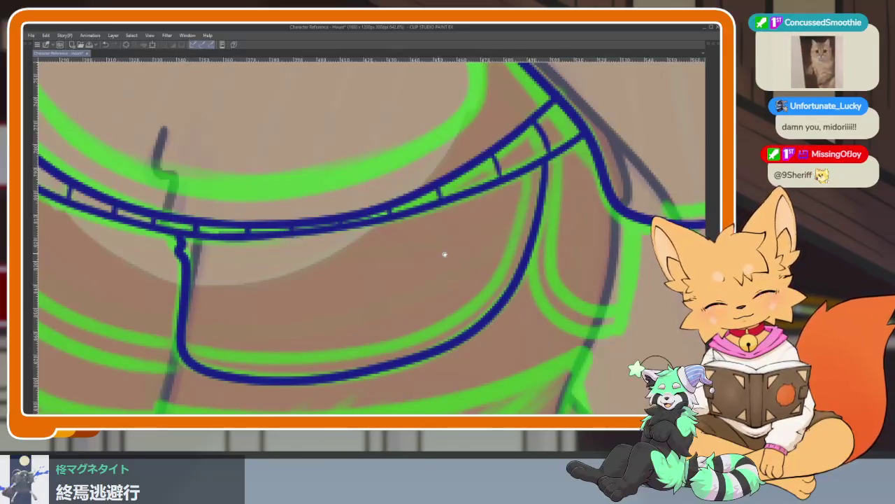
left_click_drag(422, 252, 382, 270)
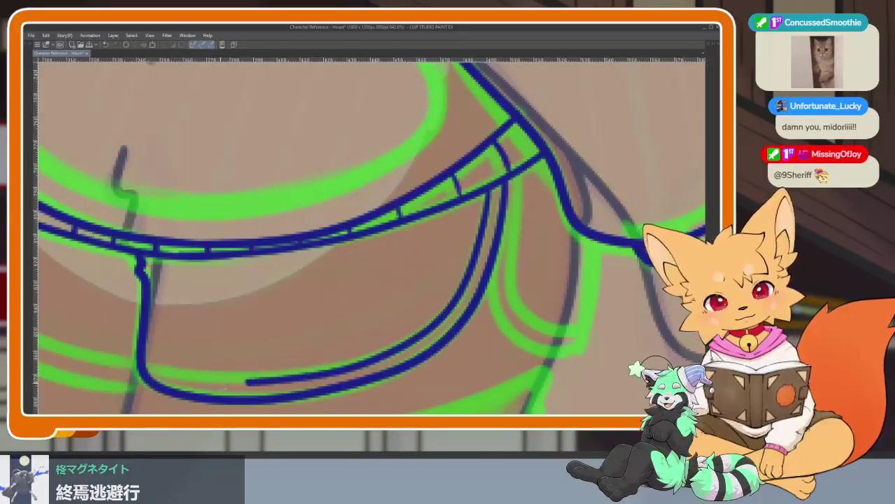
scroll(166, 301, "down", 5)
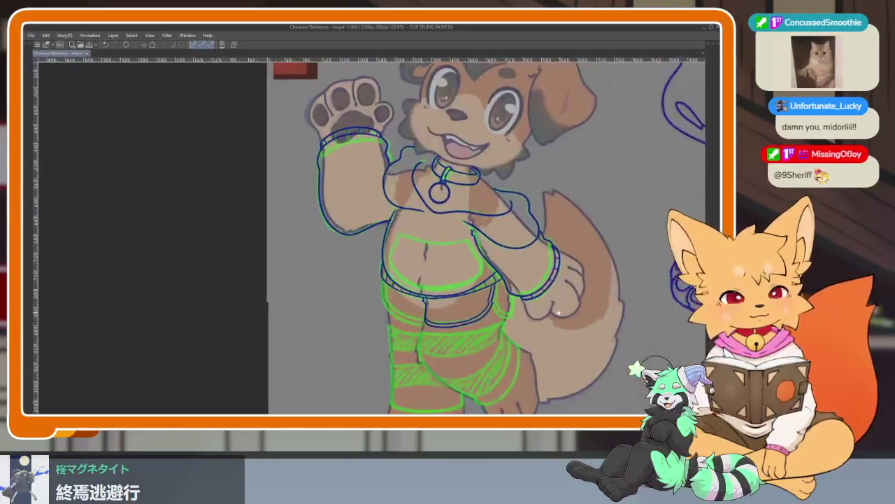
scroll(470, 320, "up", 5)
scroll(470, 320, "up", 1)
scroll(466, 301, "up", 1)
scroll(463, 280, "up", 1)
scroll(461, 268, "up", 1)
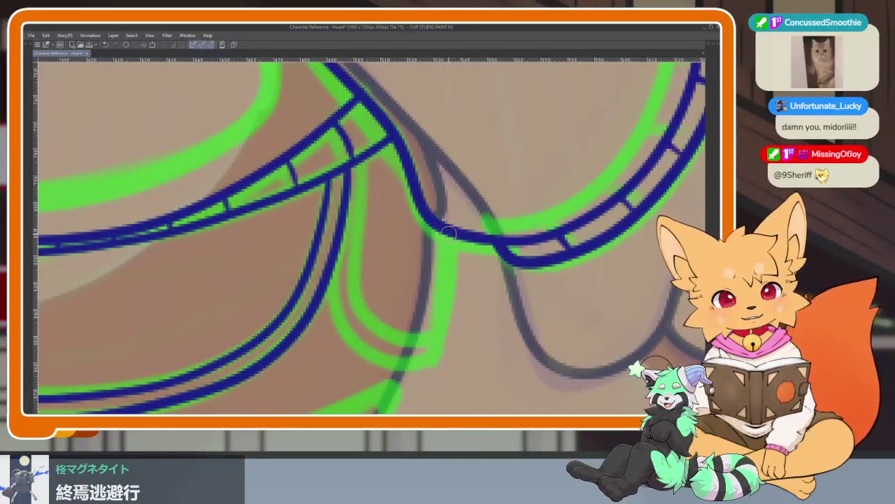
left_click_drag(447, 273, 434, 353)
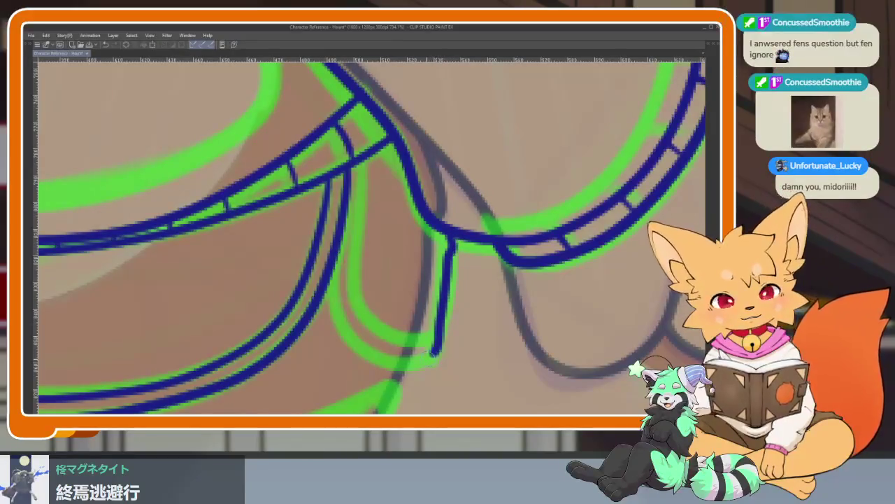
scroll(389, 211, "down", 1)
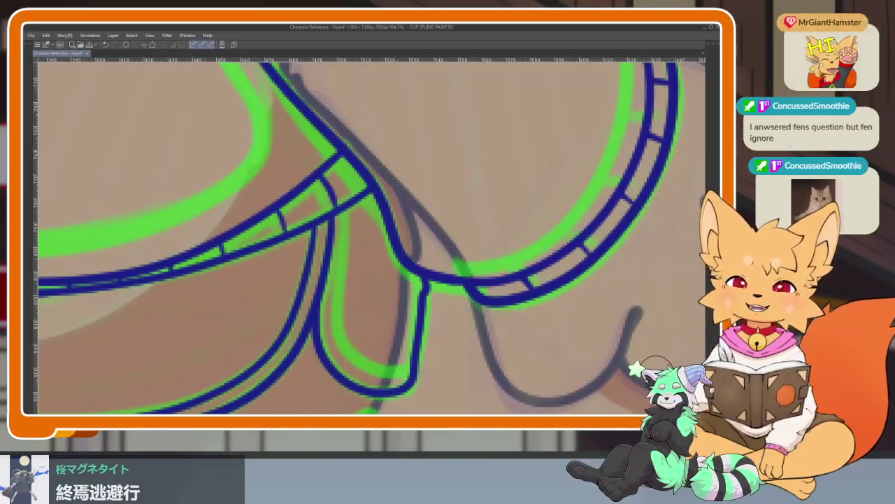
key("alt+Tab")
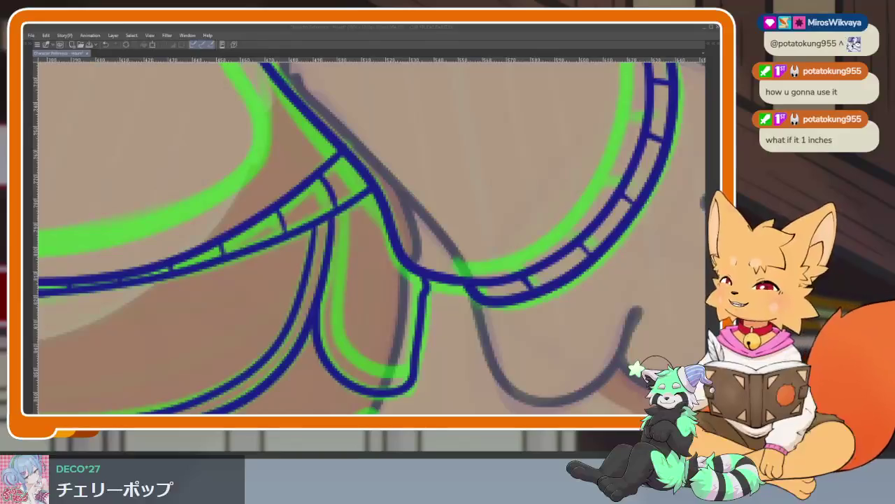
Step: Trace the shorts' left side in dark blue along the green sketch
left_click(406, 31)
scroll(279, 343, "down", 3)
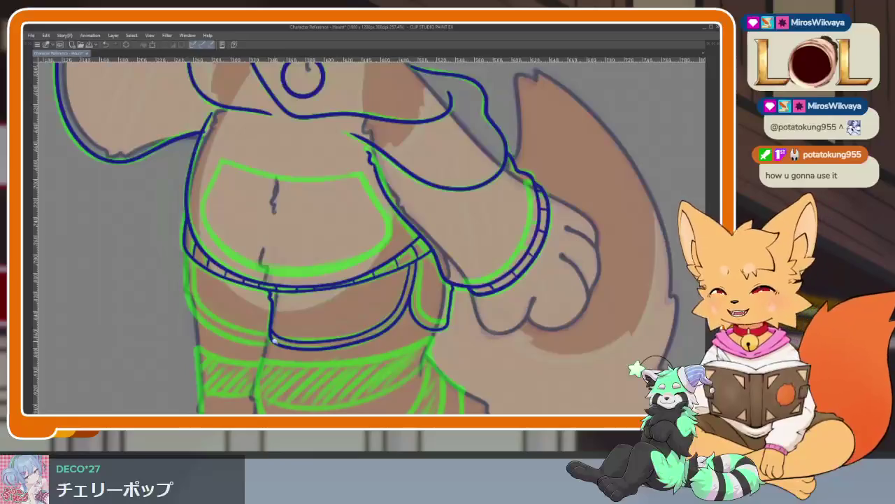
scroll(280, 343, "up", 3)
scroll(406, 336, "up", 2)
scroll(407, 340, "up", 2)
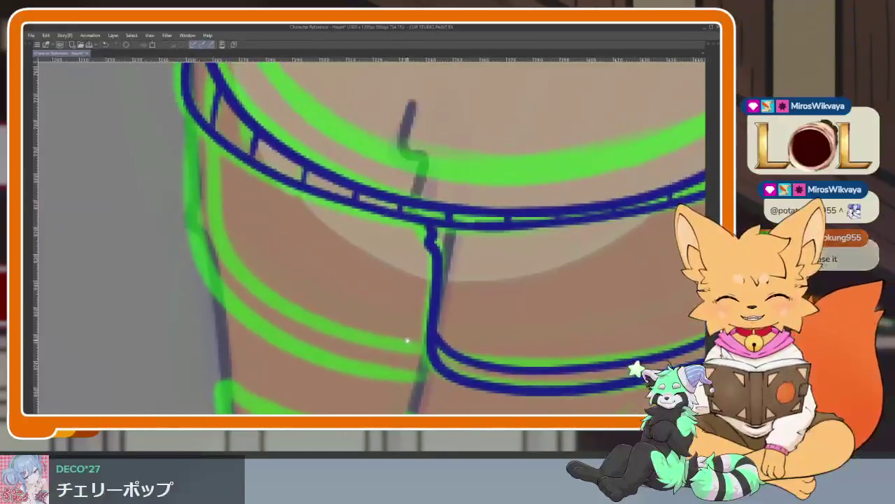
scroll(408, 340, "down", 2)
scroll(420, 350, "up", 2)
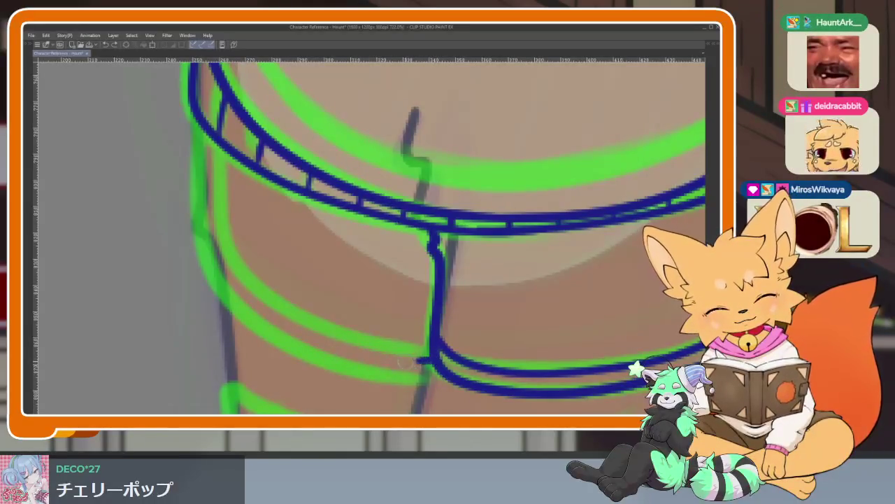
left_click_drag(409, 361, 195, 111)
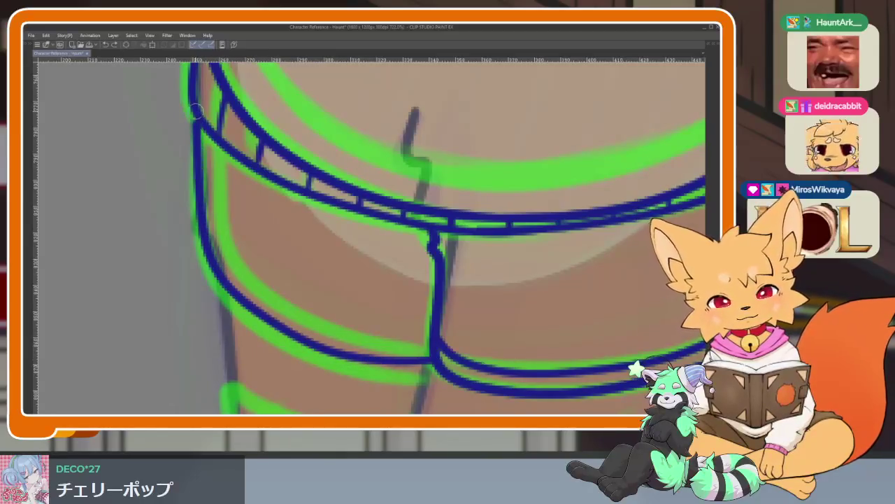
scroll(476, 314, "down", 3)
scroll(422, 309, "up", 3)
scroll(422, 309, "down", 3)
scroll(399, 334, "up", 3)
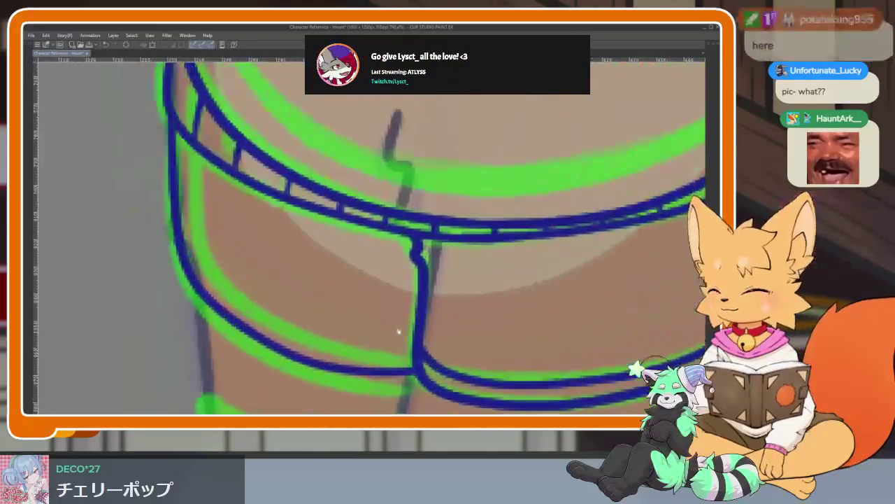
scroll(399, 333, "up", 1)
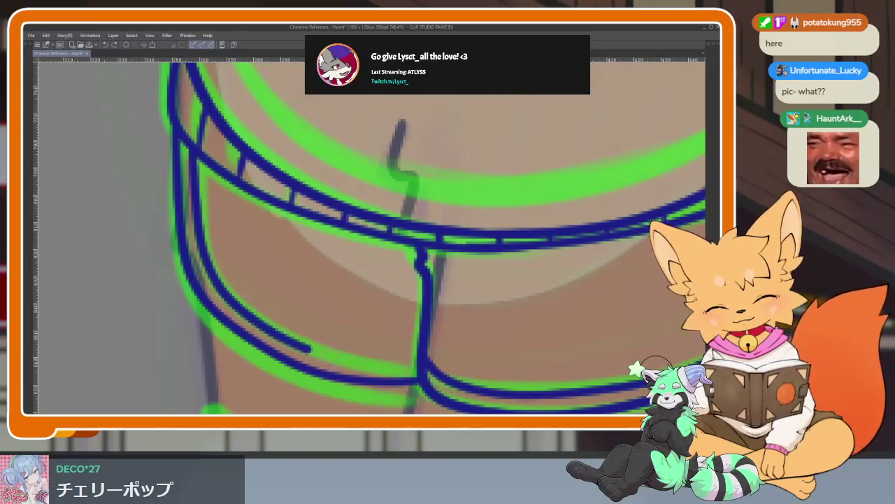
scroll(426, 360, "down", 10)
scroll(425, 280, "up", 2)
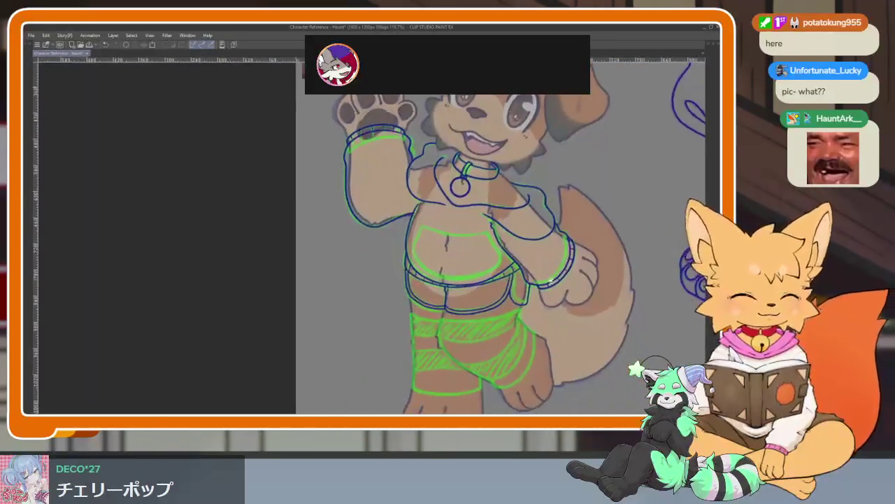
scroll(426, 280, "up", 2)
scroll(490, 313, "up", 1)
scroll(485, 310, "up", 1)
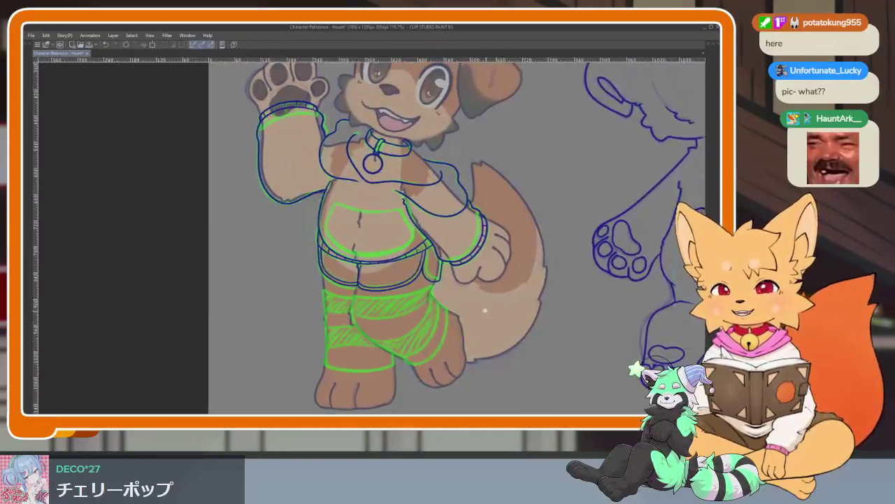
scroll(490, 314, "up", 1)
scroll(509, 317, "up", 1)
left_click_drag(508, 317, 499, 276)
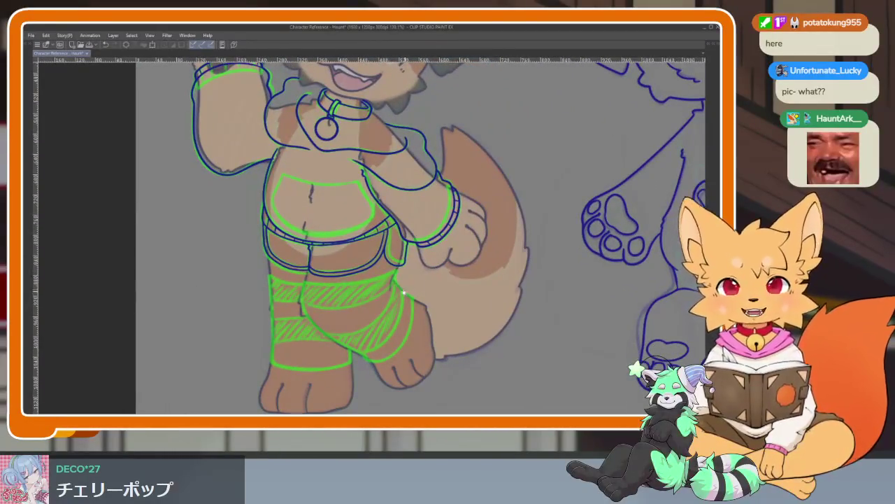
scroll(406, 292, "up", 5)
scroll(448, 322, "down", 3)
scroll(472, 326, "up", 2)
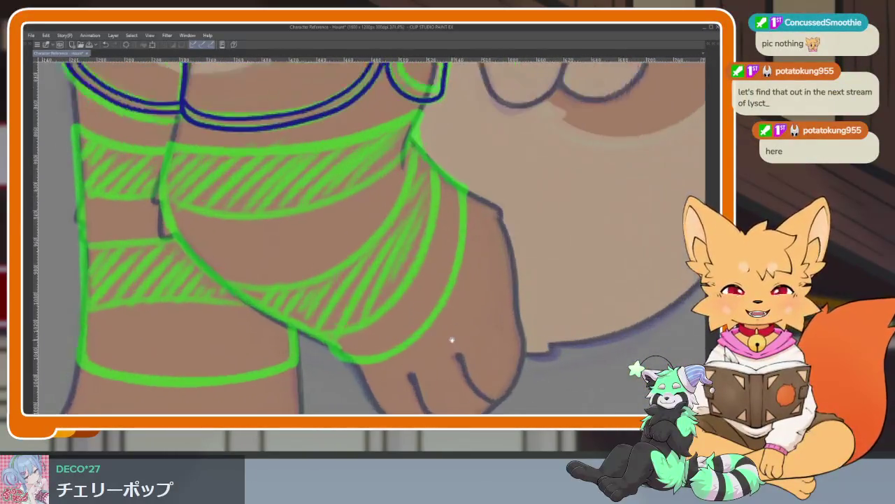
scroll(452, 342, "down", 1)
scroll(503, 334, "up", 1)
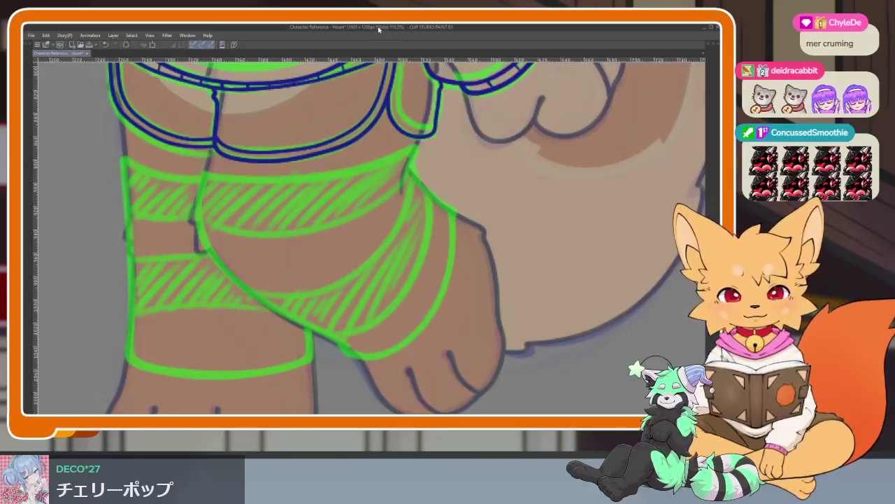
Step: Ink the upper leg wrap's top edge in dark blue
scroll(454, 283, "down", 2)
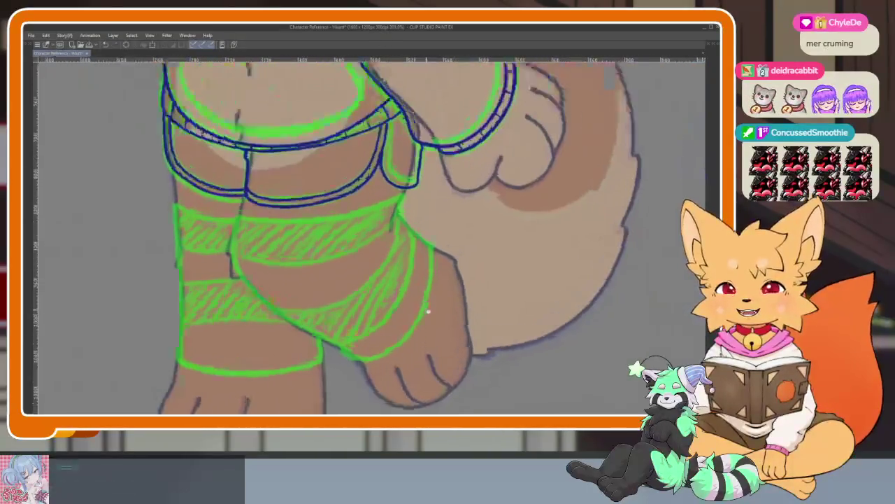
scroll(426, 309, "up", 1)
scroll(410, 315, "up", 1)
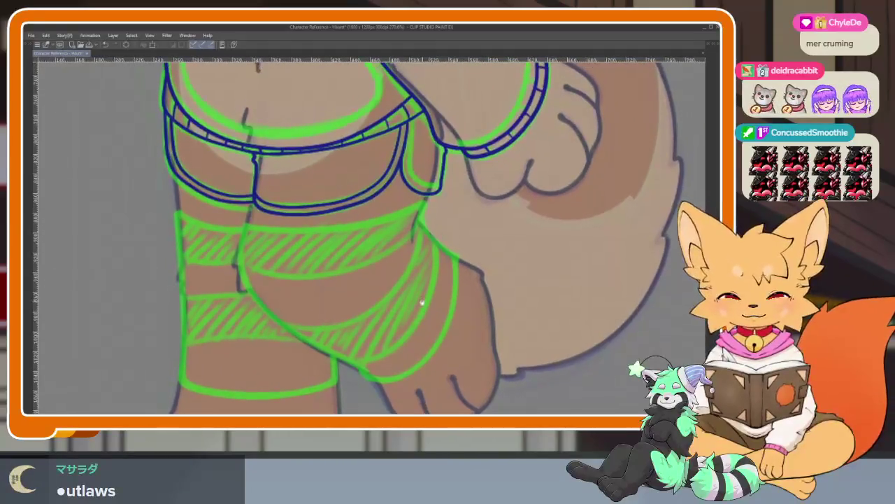
scroll(420, 302, "up", 2)
scroll(433, 303, "down", 1)
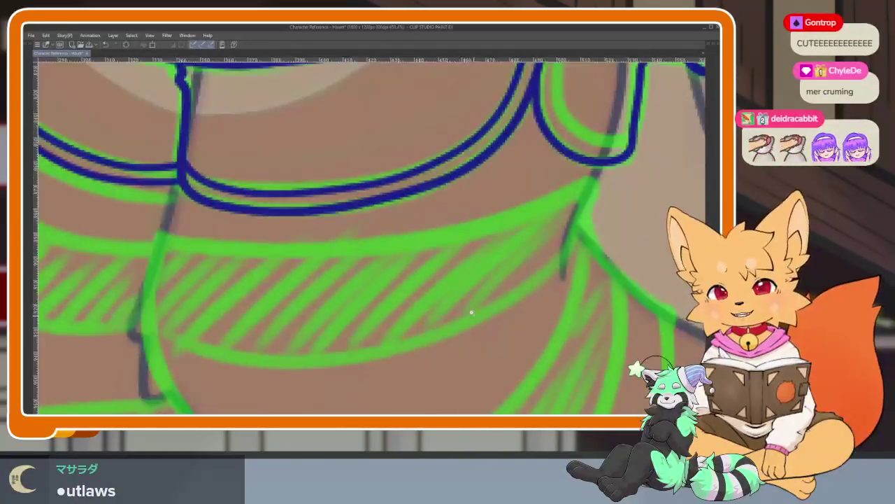
scroll(481, 315, "up", 2)
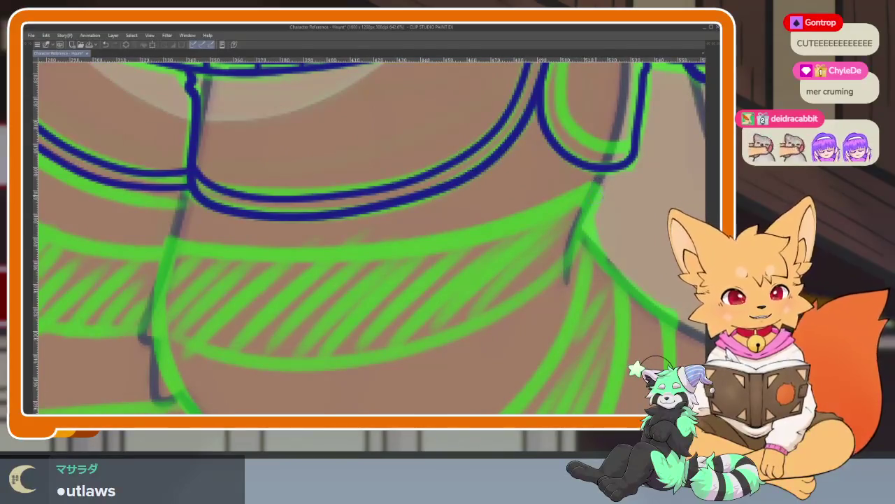
mouse_move(597, 196)
left_mouse_down()
mouse_move(305, 256)
mouse_move(197, 256)
left_mouse_up()
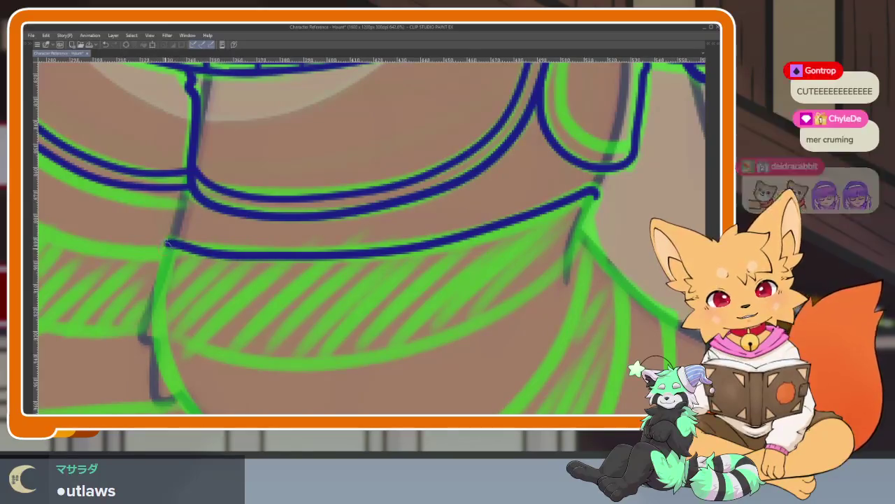
Step: Ink the wrap's outer curve down to its bottom over the green sketch
scroll(561, 303, "down", 5)
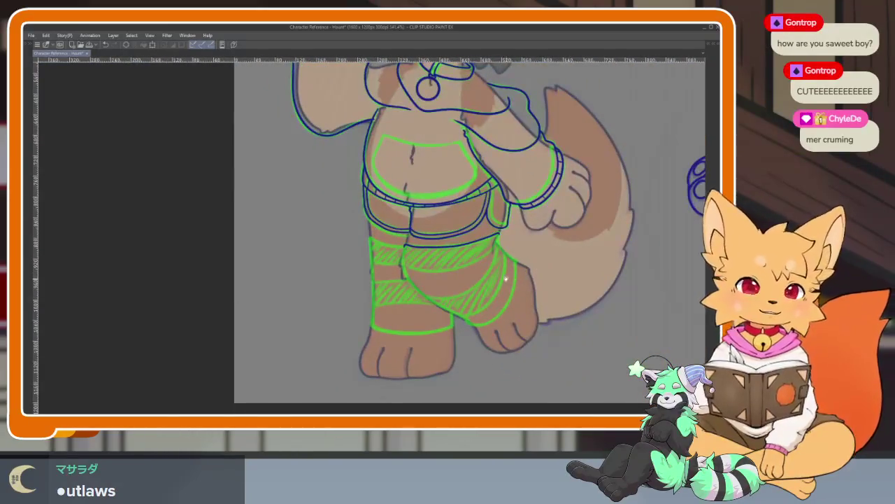
scroll(433, 335, "up", 3)
scroll(433, 335, "up", 2)
scroll(450, 315, "down", 3)
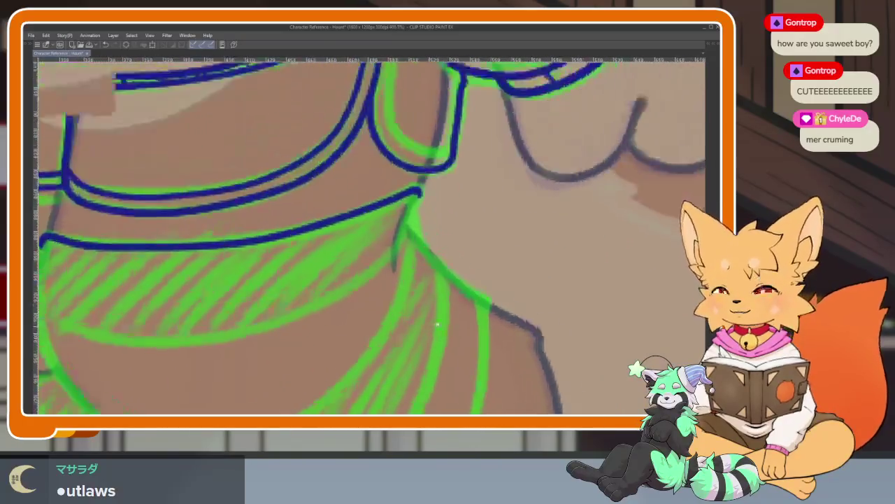
scroll(437, 297, "up", 2)
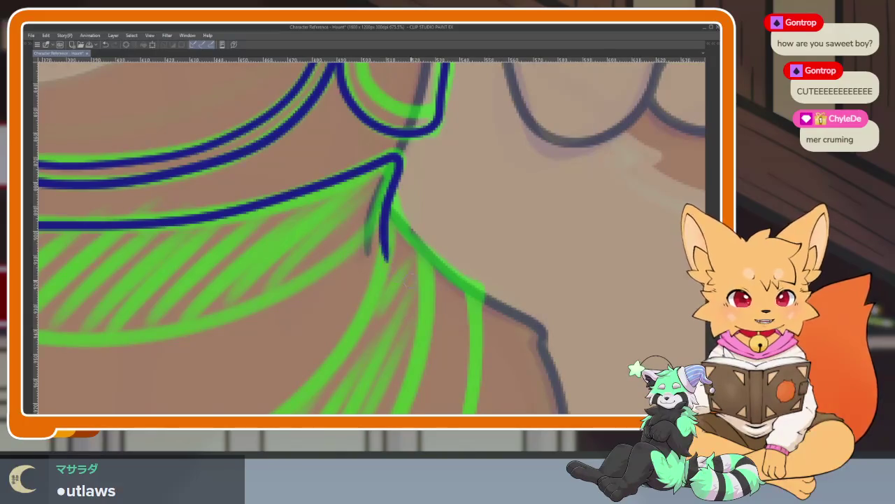
scroll(417, 259, "down", 3)
scroll(418, 259, "up", 1)
scroll(418, 259, "up", 2)
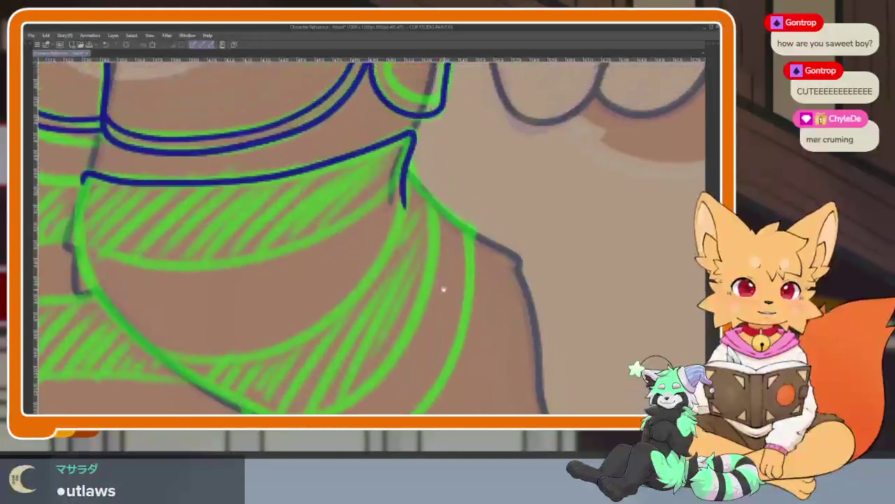
scroll(436, 248, "up", 1)
scroll(436, 203, "up", 1)
scroll(433, 83, "down", 1)
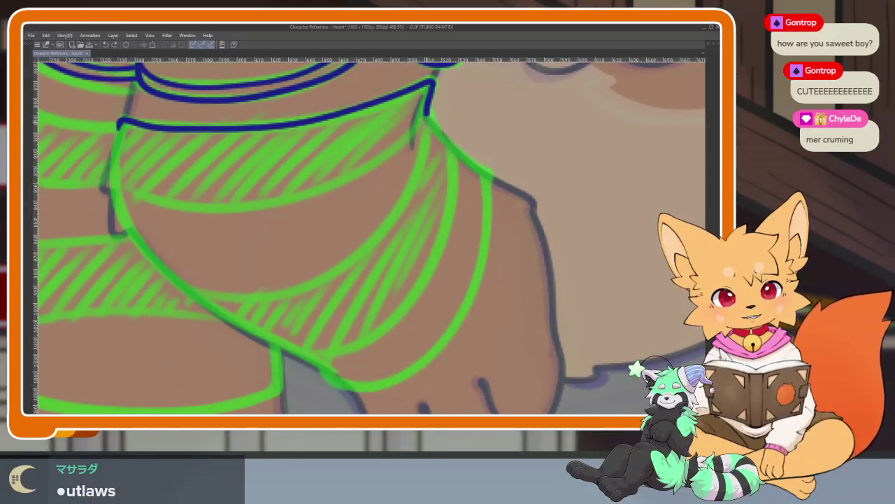
mouse_move(448, 146)
left_mouse_down()
mouse_move(443, 343)
mouse_move(383, 381)
left_mouse_up()
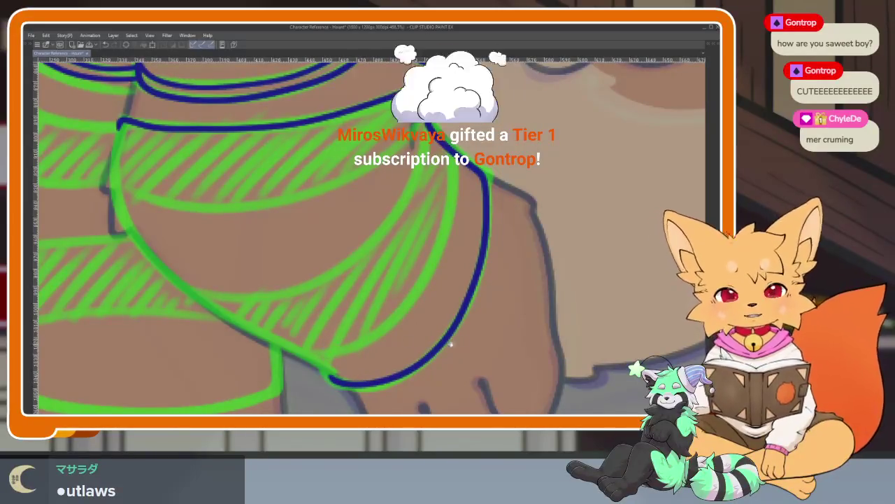
scroll(363, 230, "down", 1)
scroll(403, 357, "down", 1)
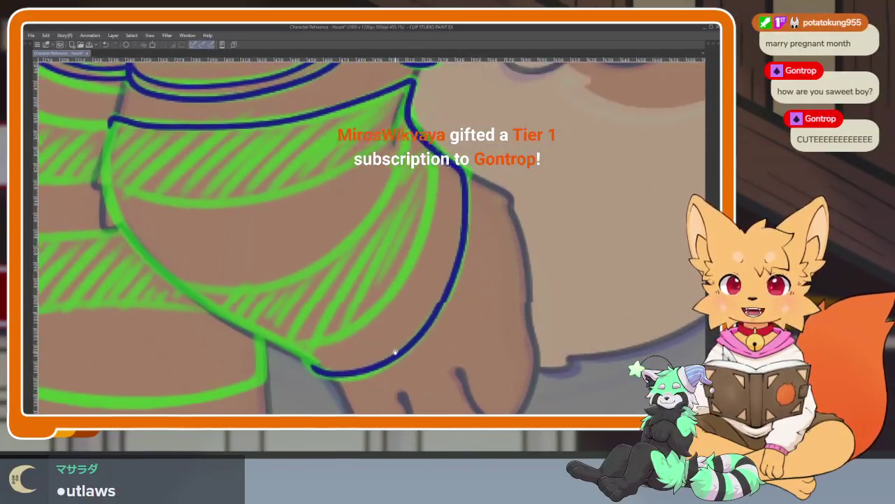
scroll(394, 373, "up", 2)
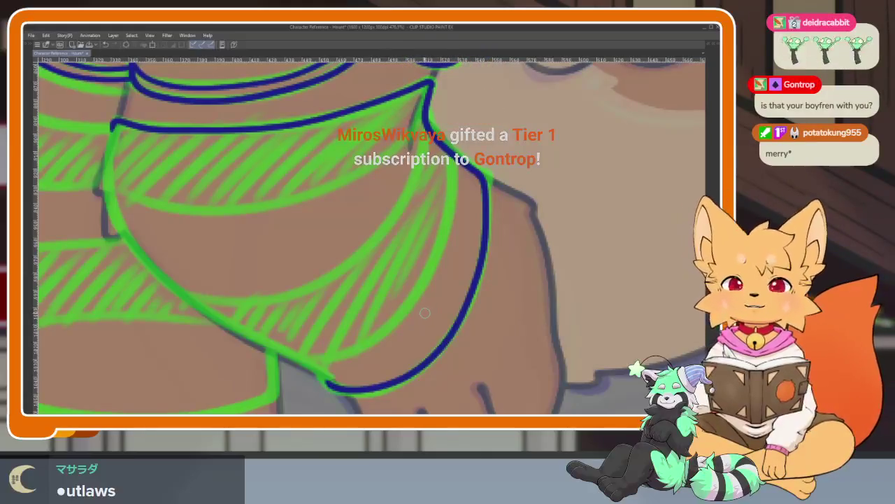
scroll(413, 336, "down", 1)
scroll(408, 338, "up", 1)
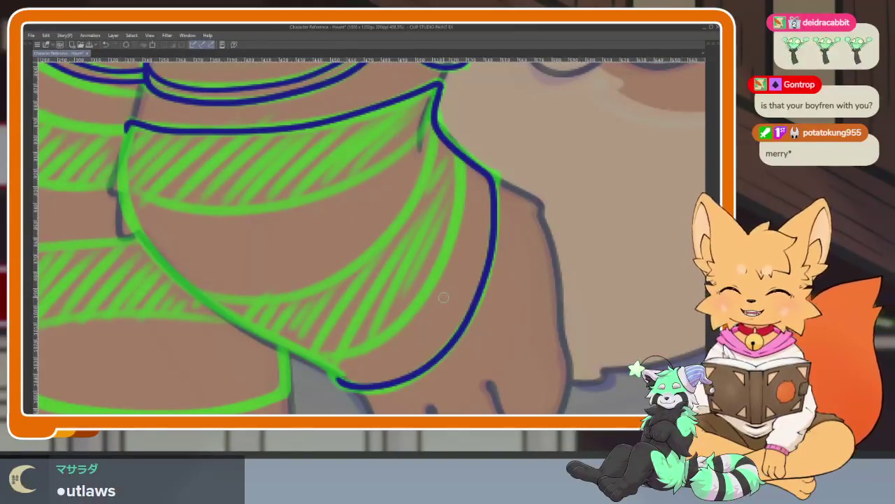
scroll(444, 297, "down", 1)
scroll(445, 321, "up", 1)
scroll(442, 319, "down", 1)
scroll(442, 319, "up", 1)
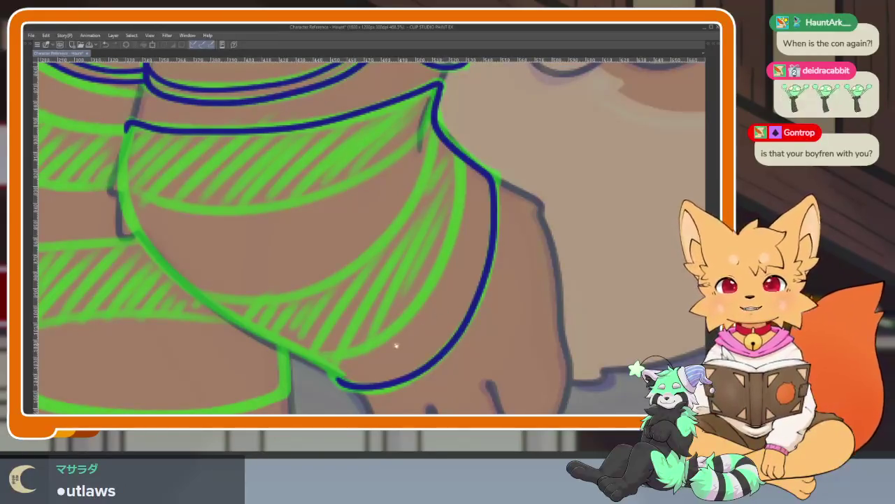
scroll(403, 350, "down", 1)
scroll(399, 357, "down", 1)
scroll(420, 343, "up", 1)
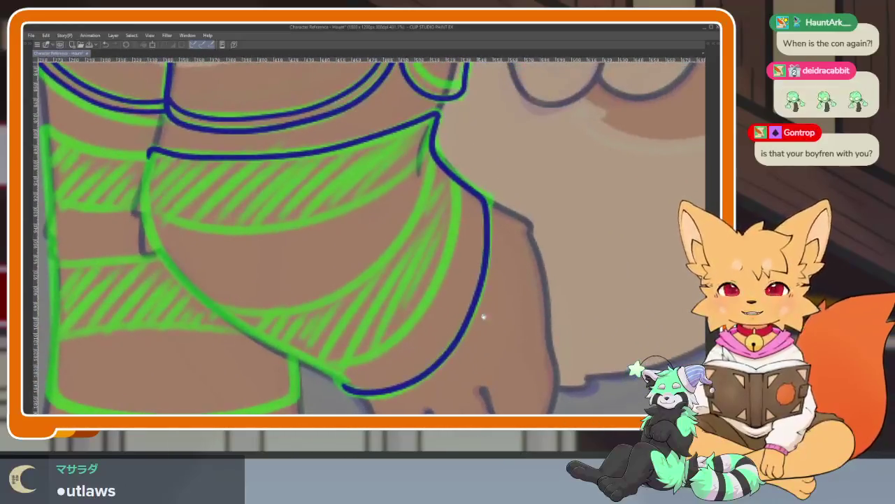
scroll(511, 308, "right", 1)
scroll(531, 304, "right", 2)
scroll(504, 316, "right", 2)
scroll(514, 322, "right", 1)
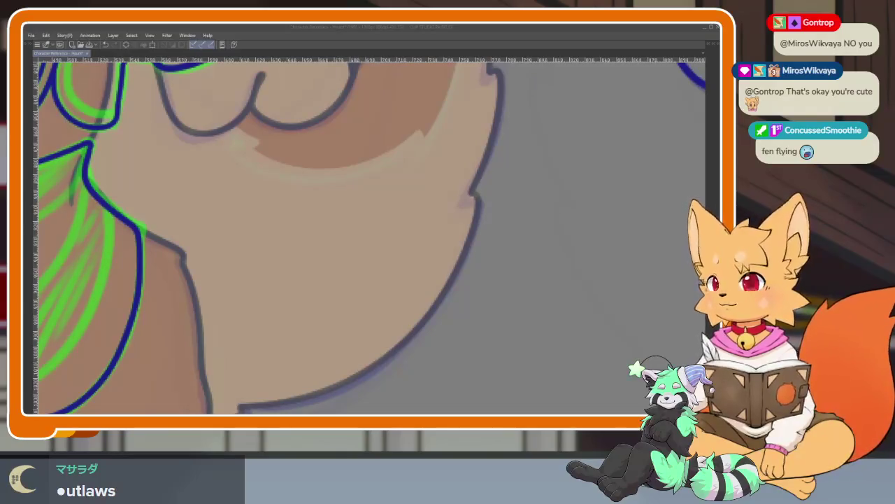
Step: Rotate the view to align the leg and ink the upper wrap's left side
left_click(408, 30)
scroll(387, 304, "down", 5)
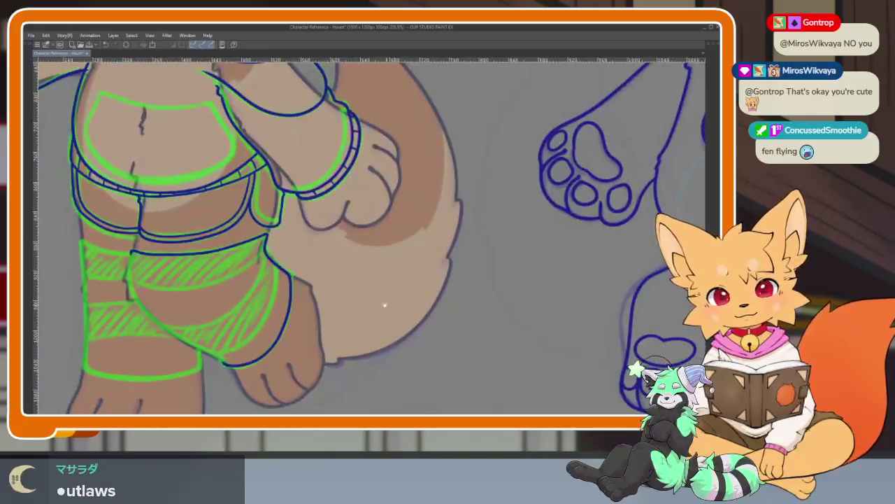
left_click_drag(398, 335, 420, 314)
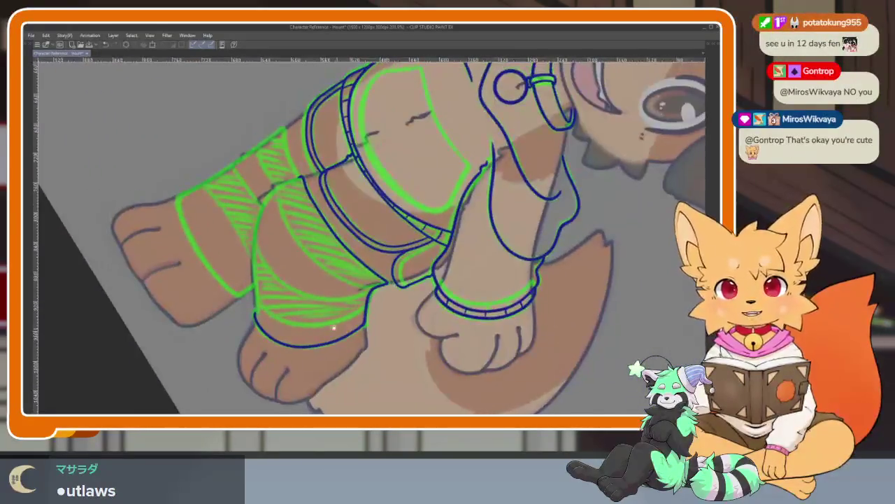
scroll(319, 315, "up", 5)
left_click_drag(319, 316, 426, 315)
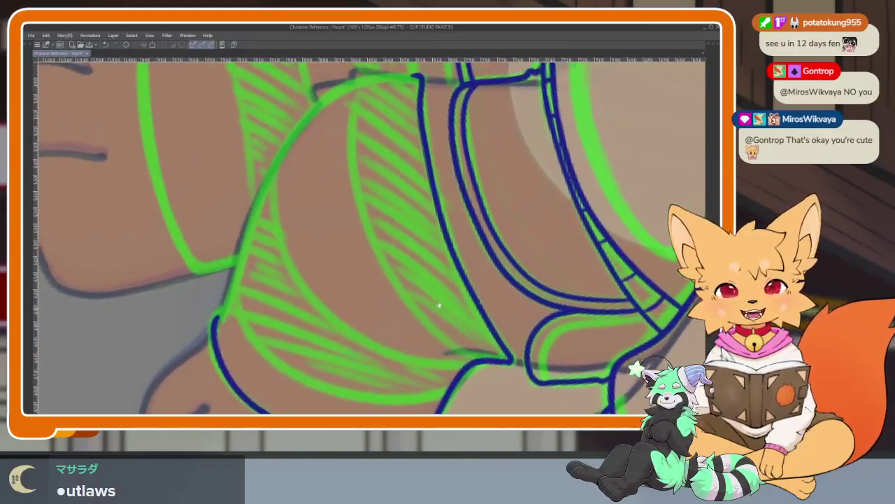
scroll(478, 322, "up", 3)
left_click_drag(478, 322, 548, 305)
scroll(544, 305, "up", 2)
scroll(548, 305, "up", 1)
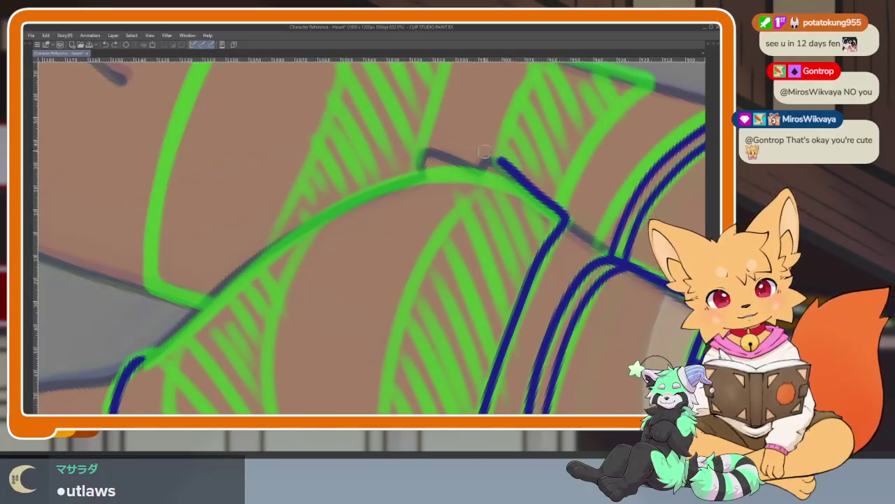
left_click_drag(383, 168, 197, 318)
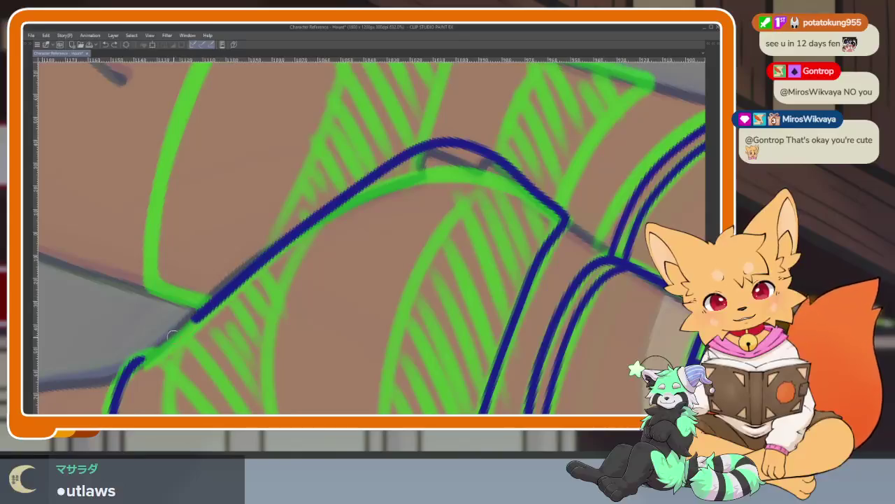
Step: Ink the foot wrap's curved lower-left edge in dark blue along the green guide
scroll(335, 306, "down", 5)
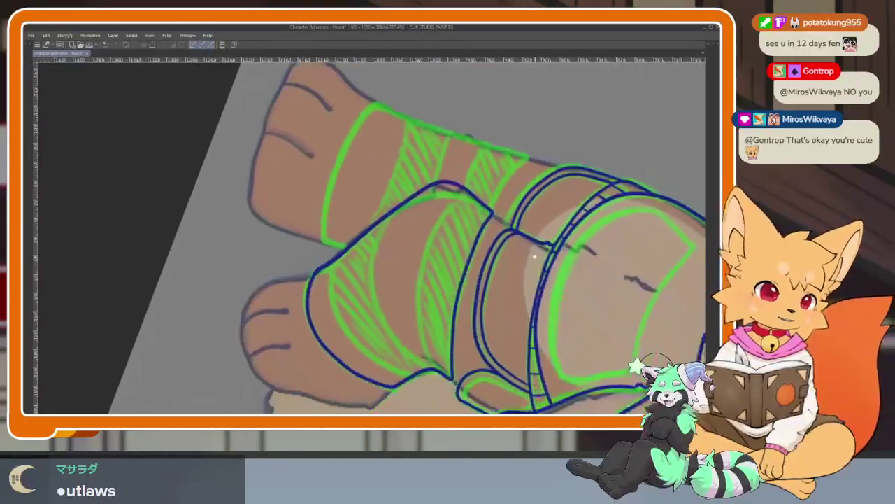
scroll(456, 306, "up", 2)
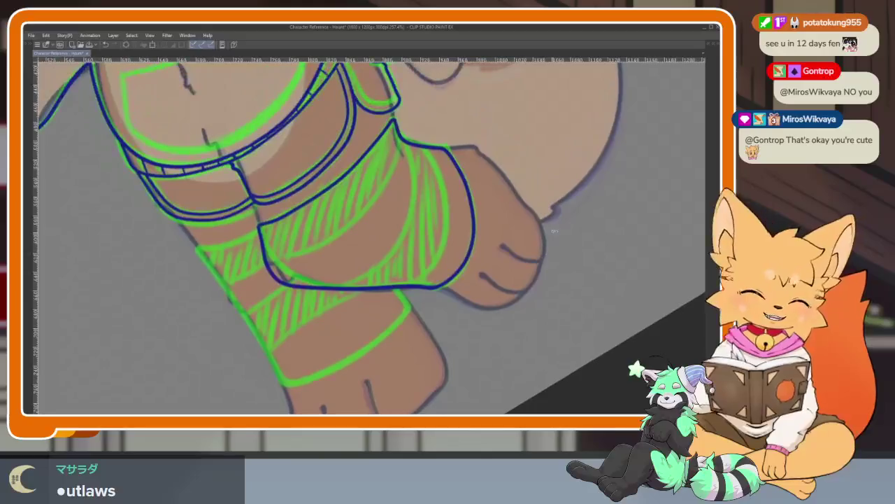
scroll(455, 305, "up", 1)
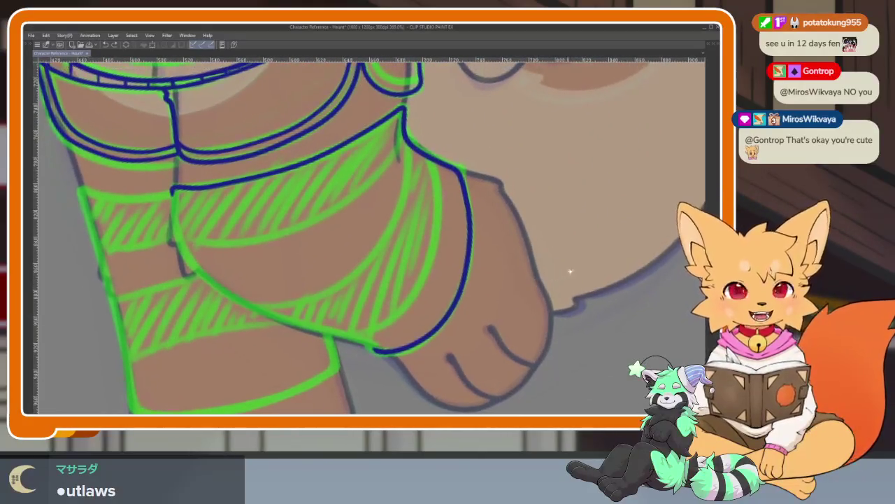
scroll(550, 298, "up", 1)
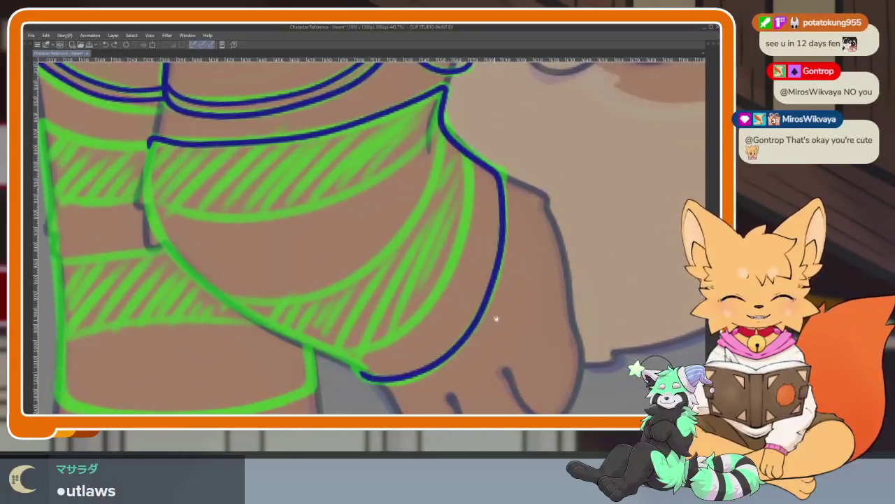
scroll(517, 296, "up", 1)
scroll(402, 343, "up", 1)
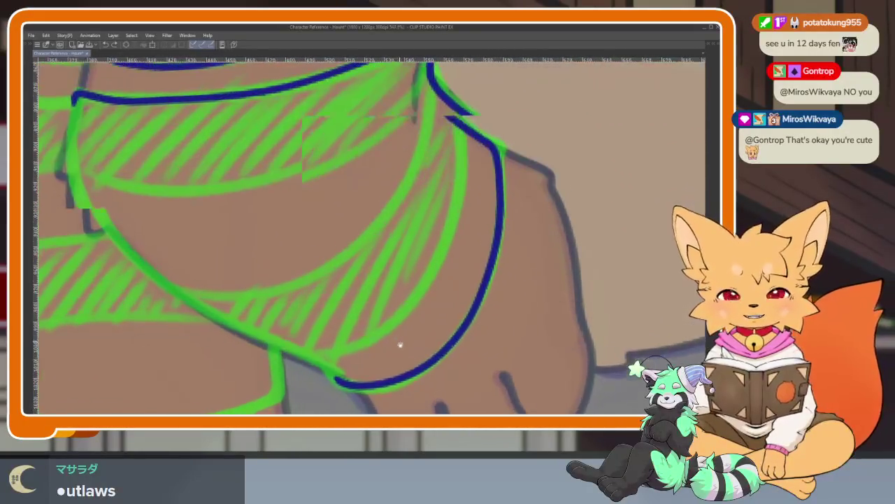
left_click_drag(407, 350, 423, 327)
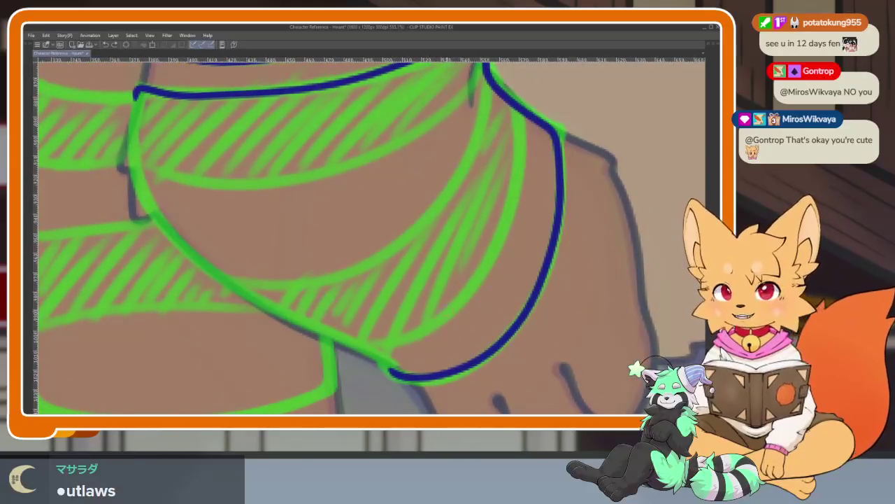
scroll(422, 326, "down", 1)
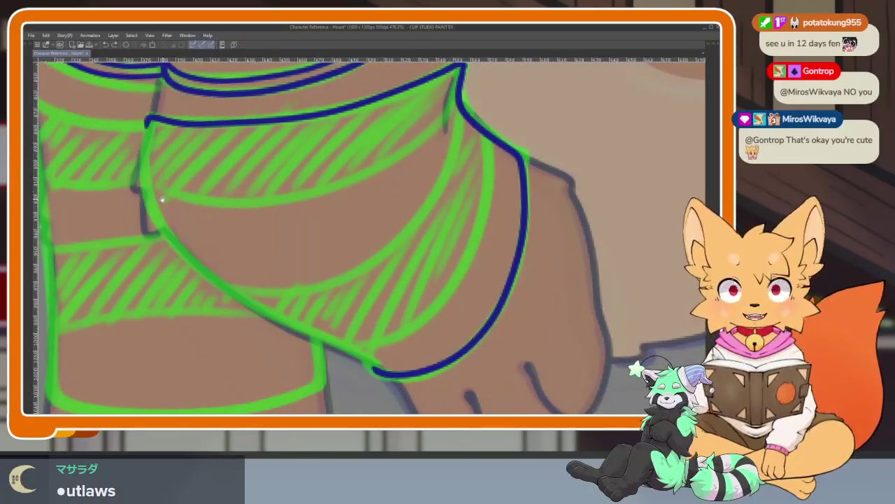
left_click_drag(167, 203, 158, 219)
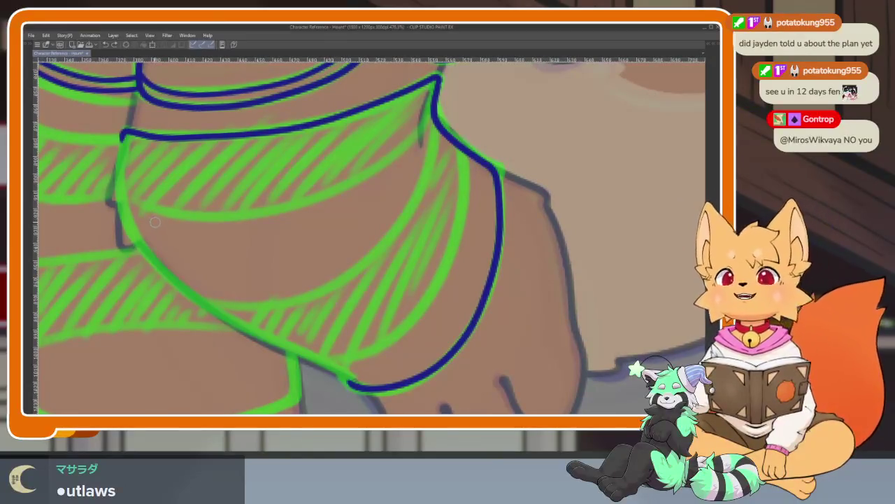
scroll(166, 232, "down", 2)
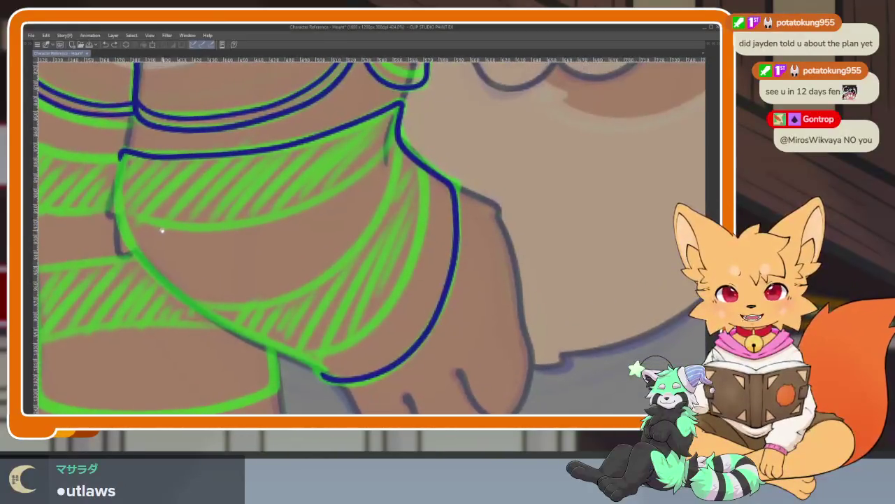
scroll(170, 237, "up", 1)
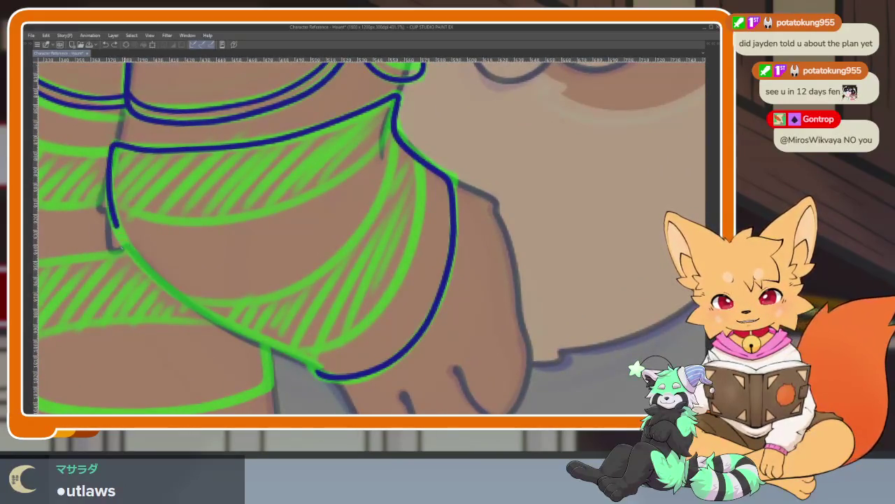
mouse_move(155, 279)
left_mouse_down()
mouse_move(235, 334)
mouse_move(320, 375)
left_mouse_up()
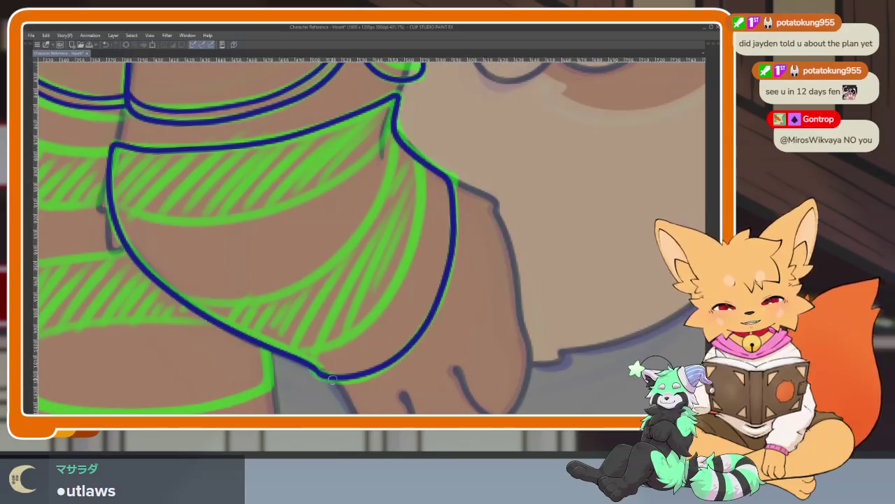
scroll(456, 327, "down", 2)
scroll(456, 327, "down", 1)
scroll(392, 320, "down", 2)
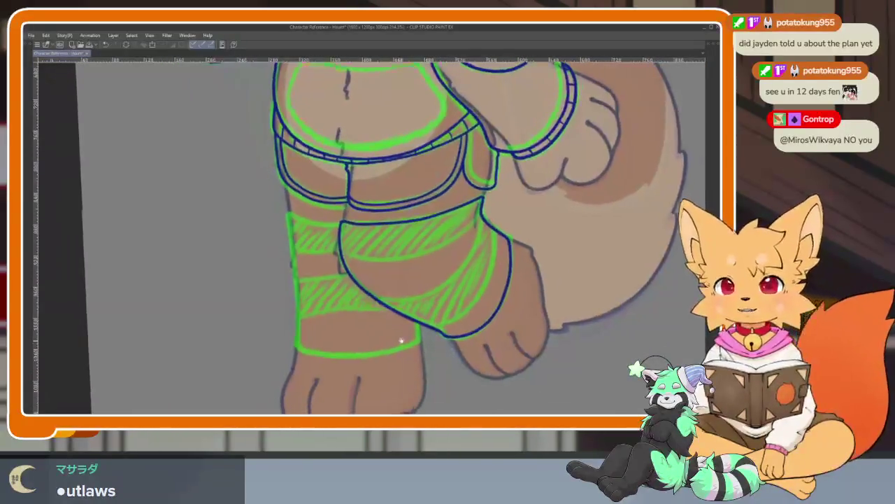
scroll(389, 353, "up", 1)
scroll(389, 353, "up", 1)
scroll(388, 353, "up", 1)
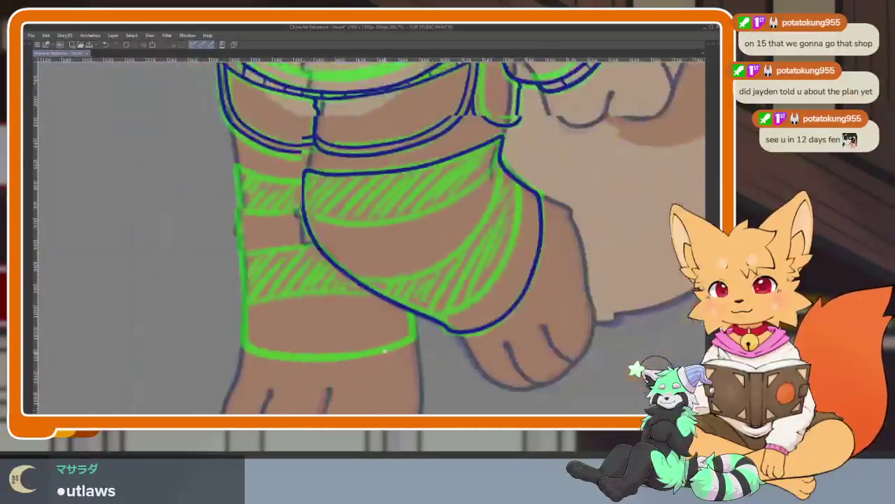
scroll(389, 353, "up", 1)
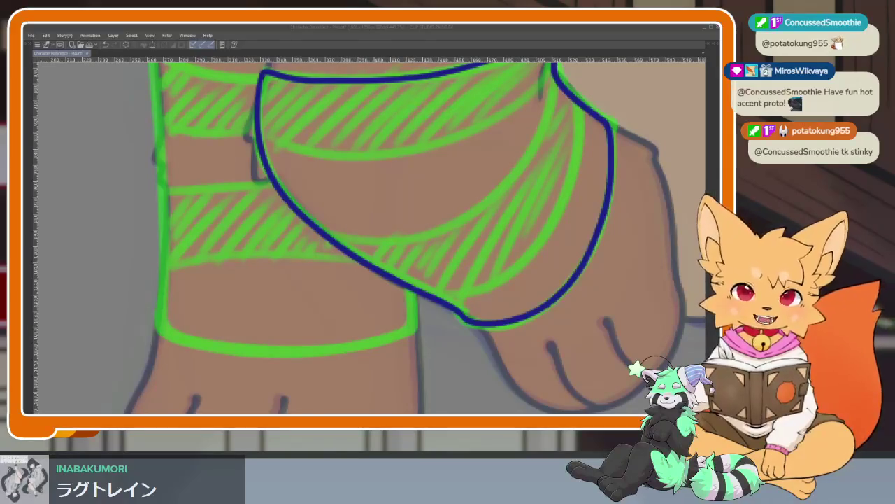
Step: Zoom in on the other shin and ink the wrap band's side edge in dark blue
left_click(361, 30)
scroll(292, 179, "up", 3)
scroll(293, 179, "up", 2)
scroll(287, 189, "up", 2)
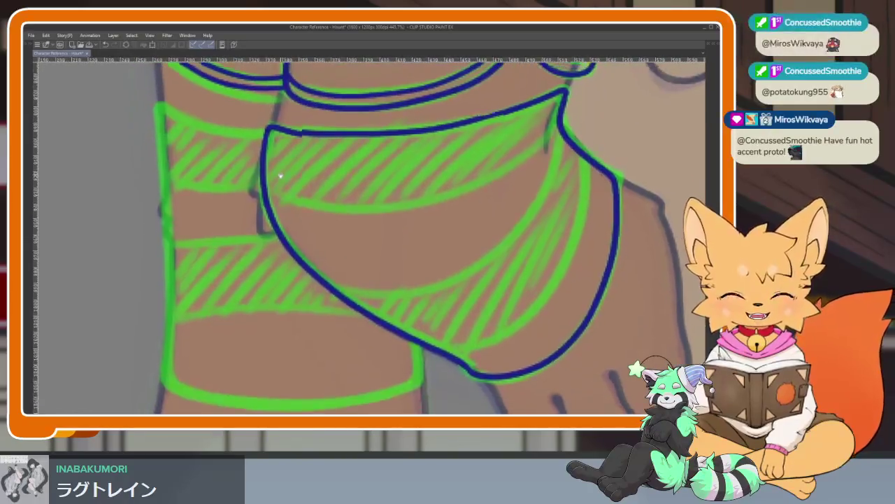
scroll(280, 199, "up", 2)
scroll(568, 287, "up", 2)
scroll(568, 288, "up", 3)
scroll(568, 287, "up", 2)
scroll(568, 288, "up", 2)
scroll(567, 287, "up", 2)
scroll(532, 301, "up", 2)
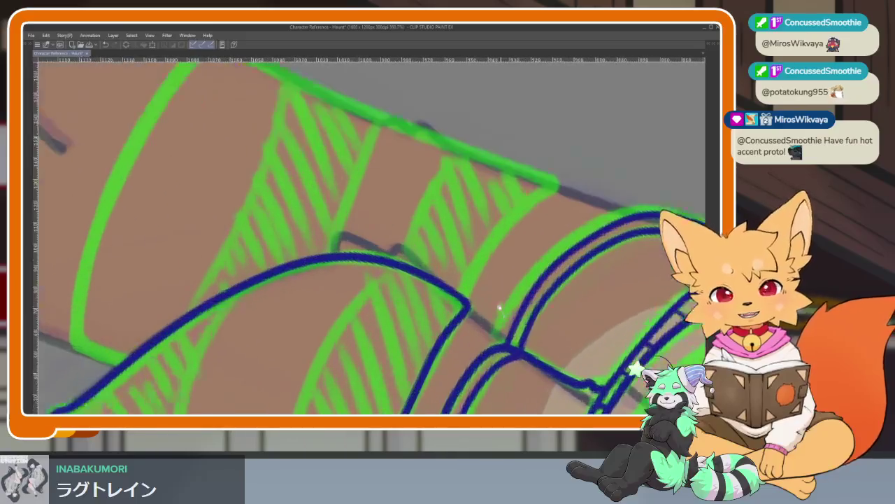
scroll(500, 314, "up", 2)
scroll(489, 336, "up", 2)
scroll(490, 325, "up", 2)
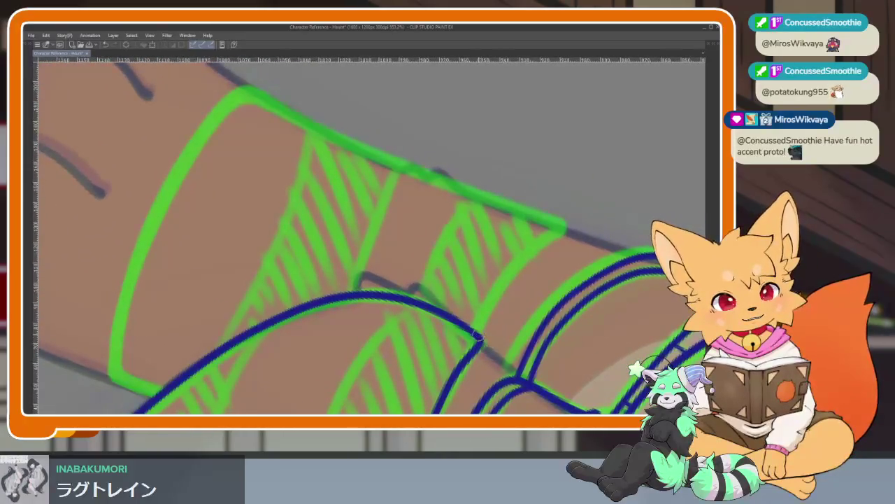
left_click_drag(479, 340, 563, 224)
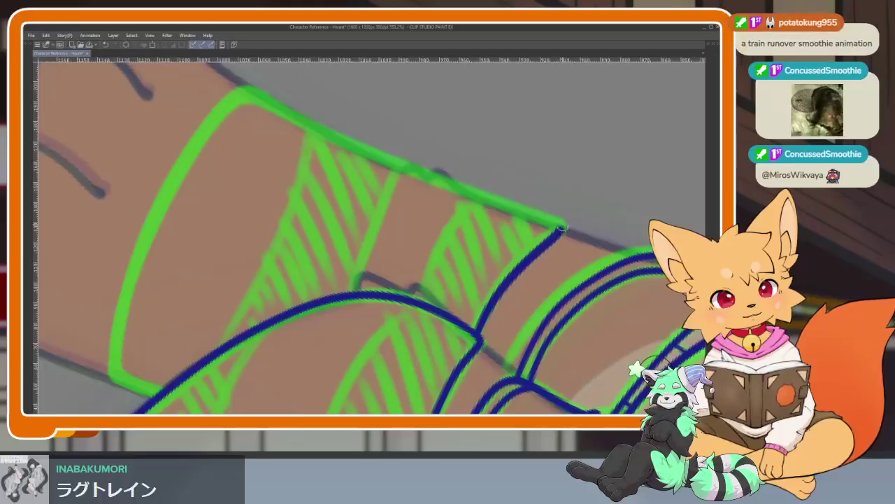
Step: Ink the top edge of the shin wrap band, then straighten the rotated canvas view
scroll(584, 263, "down", 2)
scroll(581, 269, "down", 1)
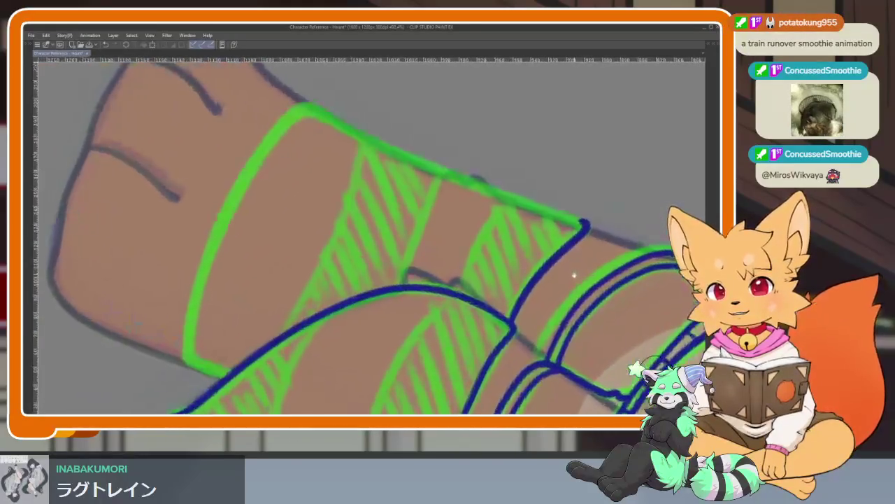
scroll(581, 269, "down", 1)
scroll(582, 291, "down", 3)
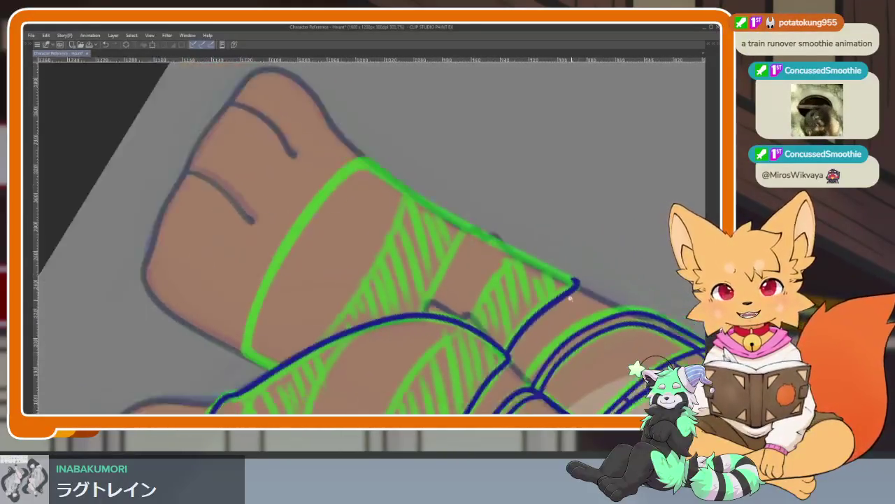
scroll(583, 290, "up", 3)
scroll(583, 290, "down", 3)
scroll(509, 297, "up", 3)
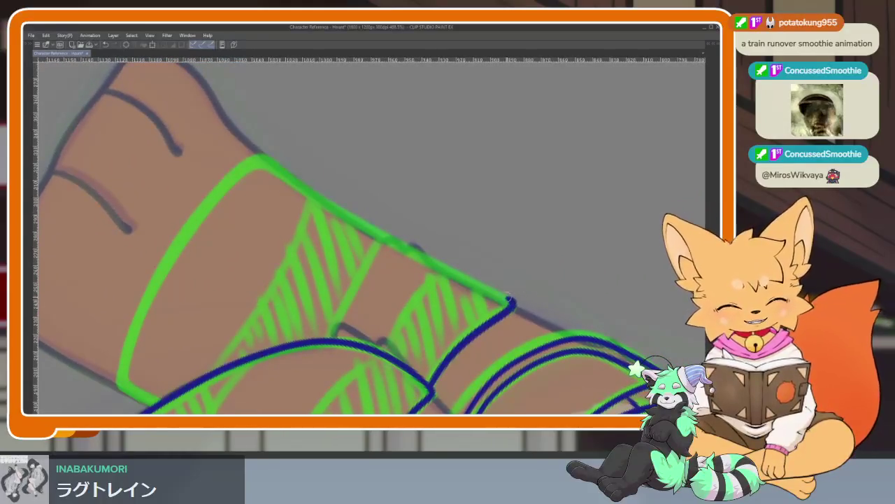
mouse_move(510, 301)
left_mouse_down()
mouse_move(253, 161)
mouse_move(132, 333)
mouse_move(119, 396)
mouse_move(147, 404)
left_mouse_up()
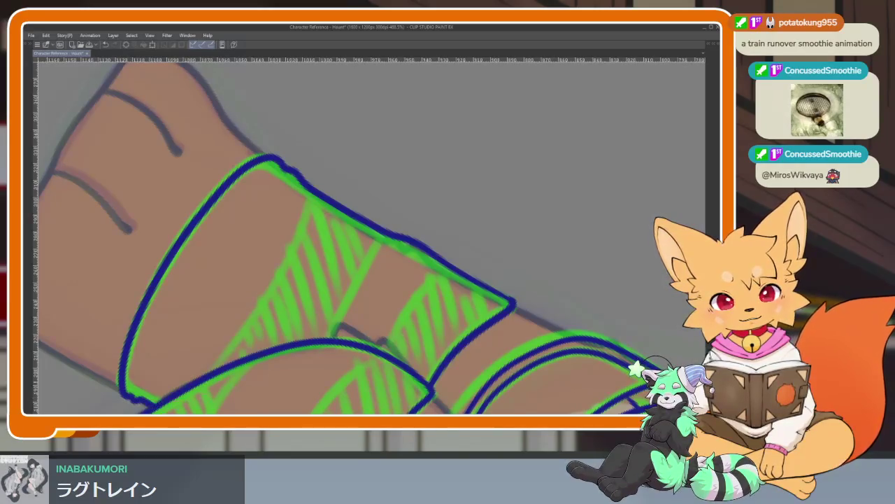
scroll(526, 301, "down", 3)
scroll(526, 301, "down", 2)
mouse_move(527, 301)
left_mouse_down()
mouse_move(482, 280)
mouse_move(530, 260)
left_mouse_up()
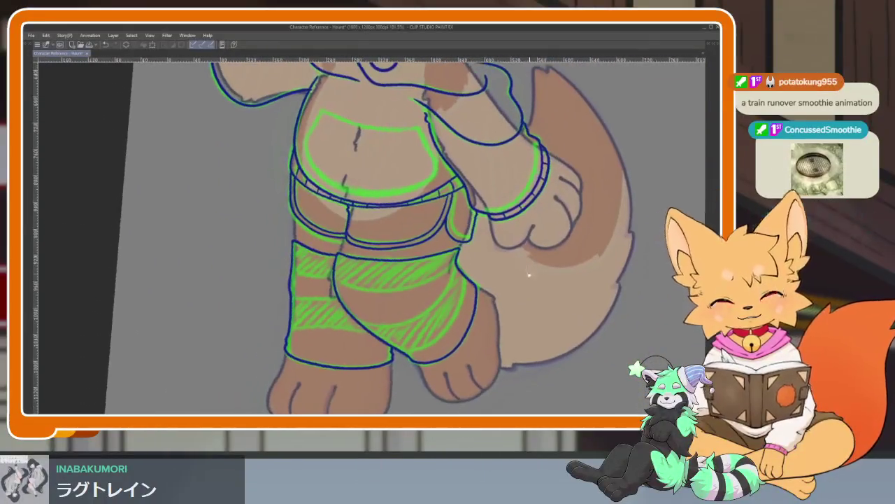
key("Tab")
key("Tab")
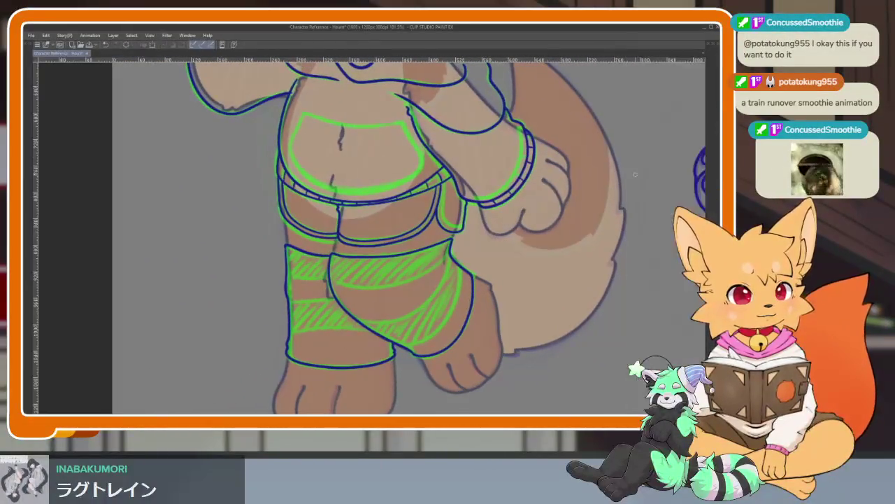
left_click_drag(442, 287, 436, 316)
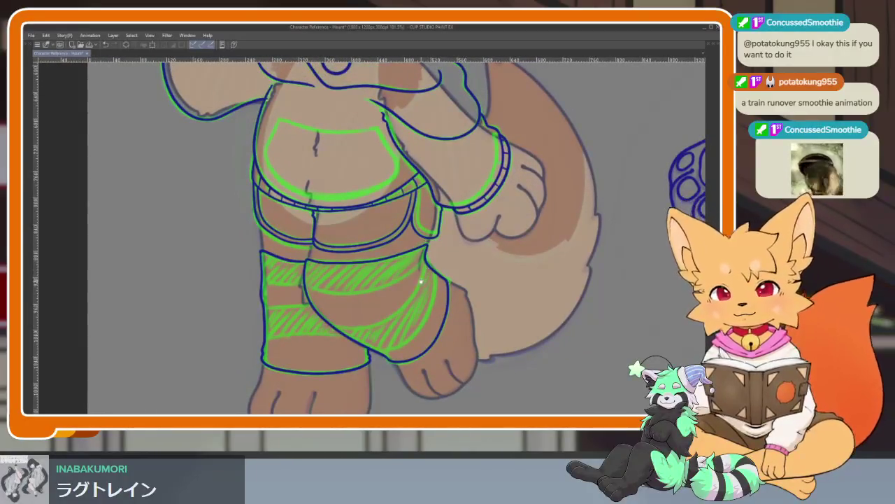
scroll(379, 320, "up", 2)
scroll(391, 308, "up", 2)
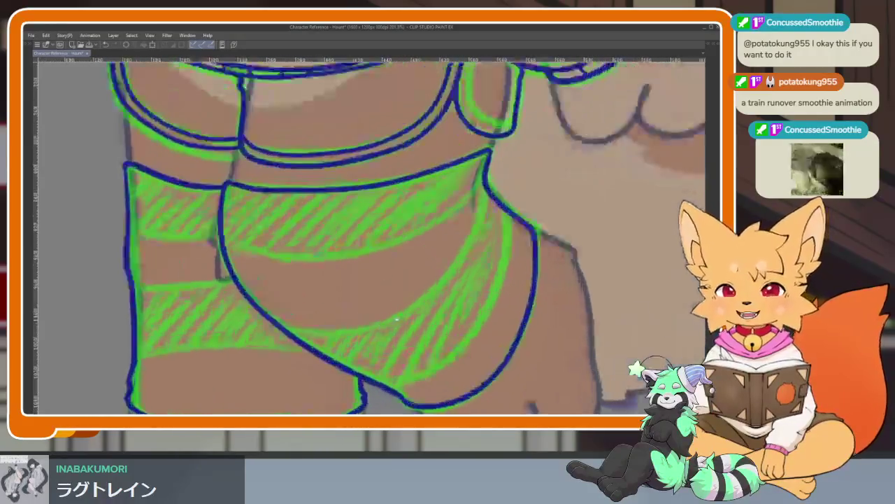
scroll(413, 294, "up", 2)
scroll(433, 277, "up", 2)
scroll(433, 277, "up", 1)
scroll(426, 299, "up", 1)
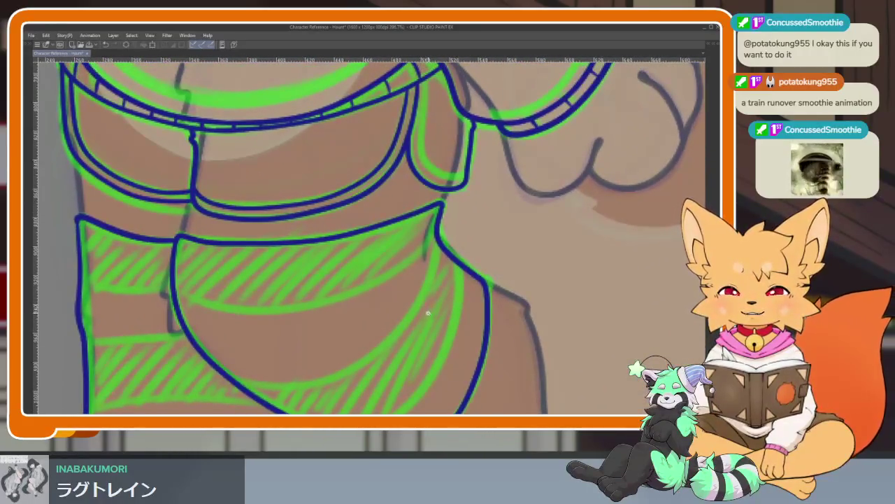
scroll(427, 299, "up", 1)
scroll(429, 300, "up", 1)
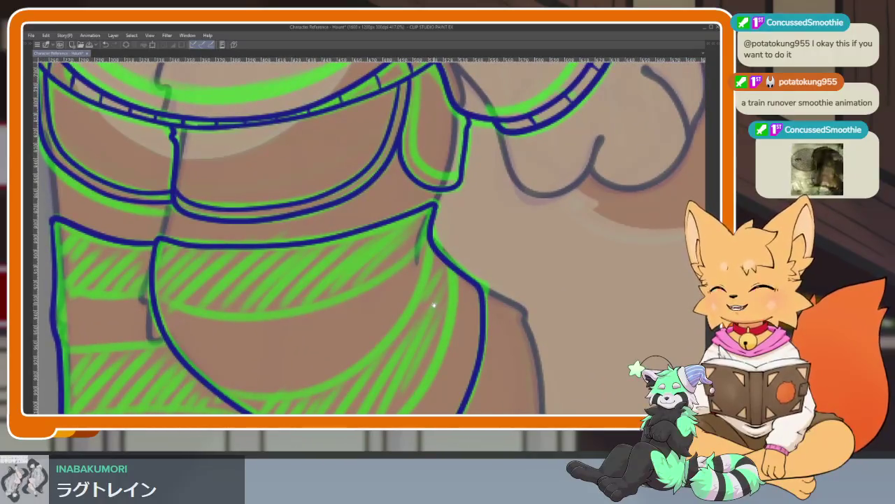
scroll(403, 324, "down", 1)
scroll(420, 329, "down", 1)
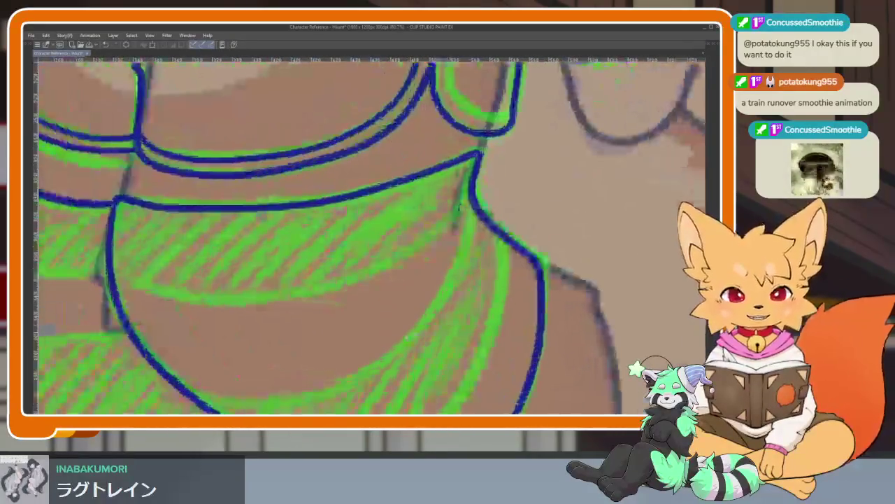
scroll(385, 313, "down", 1)
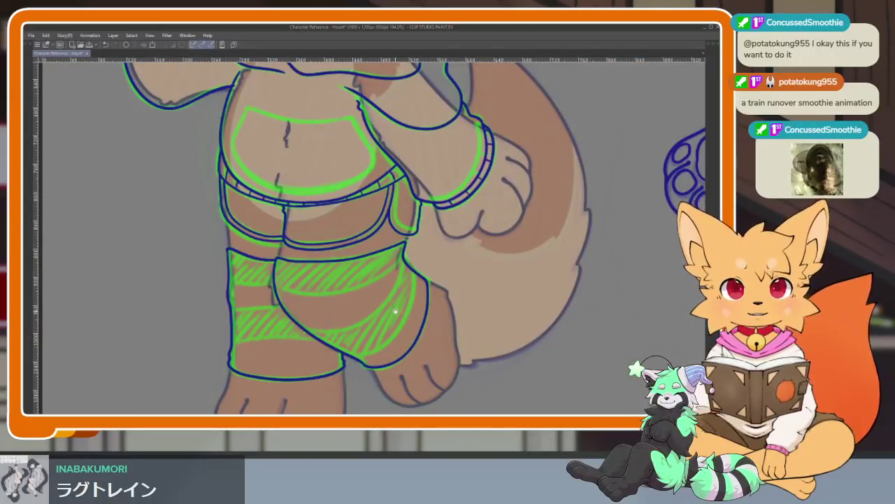
scroll(395, 312, "up", 2)
scroll(399, 325, "down", 2)
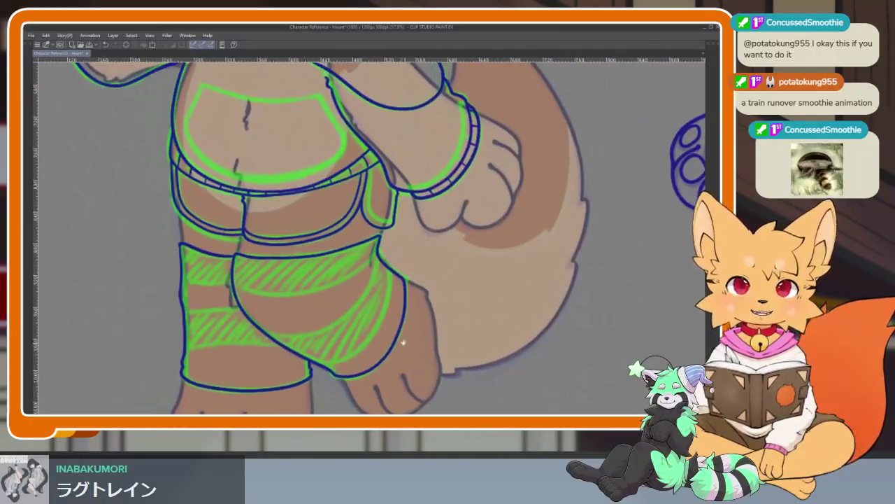
scroll(392, 340, "up", 2)
scroll(364, 350, "up", 1)
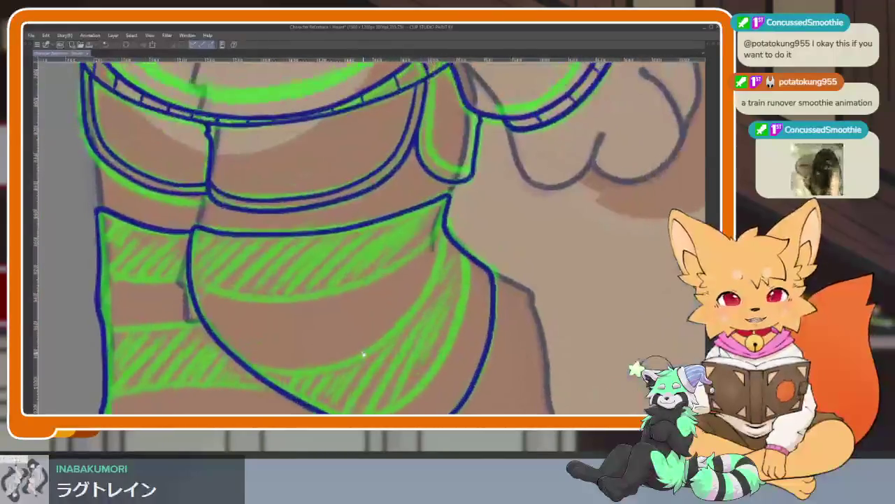
scroll(366, 353, "down", 2)
scroll(369, 329, "up", 1)
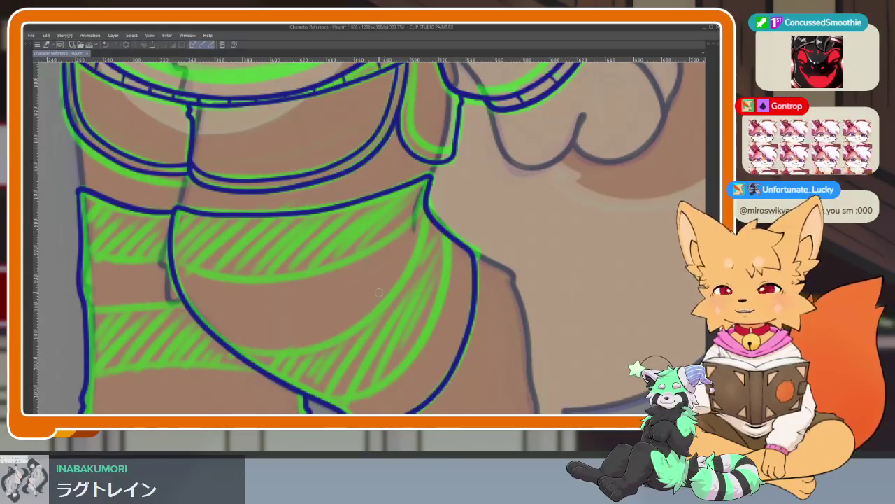
scroll(343, 326, "up", 1)
scroll(357, 350, "up", 1)
scroll(357, 343, "down", 1)
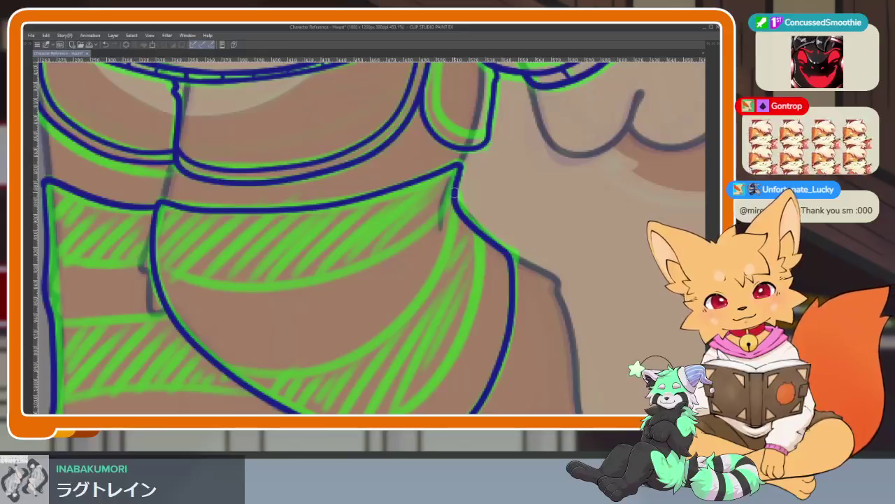
left_click_drag(455, 193, 460, 180)
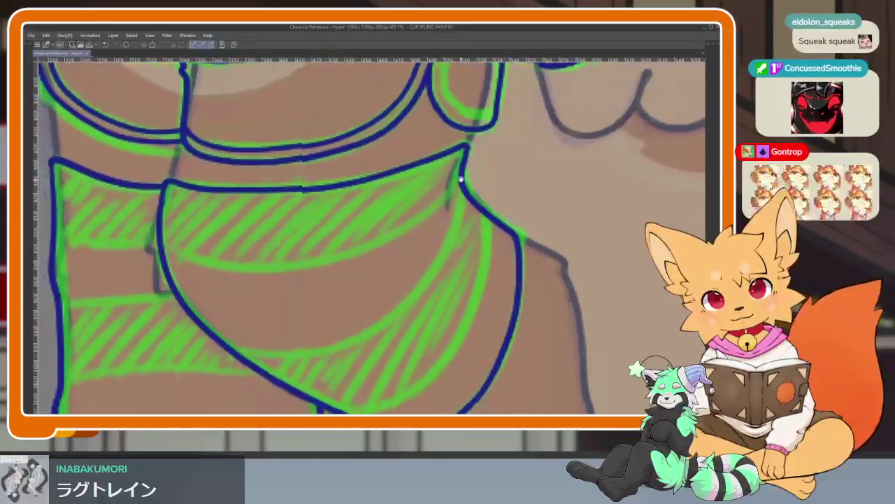
scroll(460, 180, "down", 1)
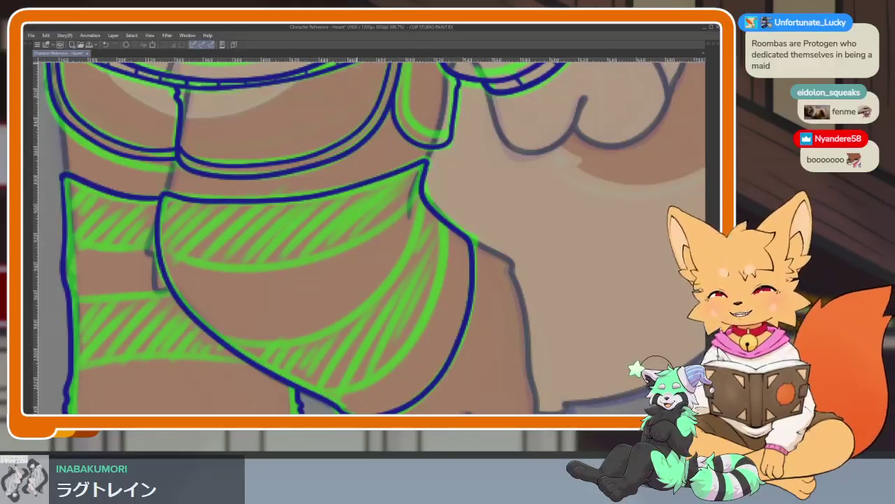
Step: Draw a curved dark-blue fold line across the upper-leg wrap and down its right side
scroll(425, 313, "up", 2)
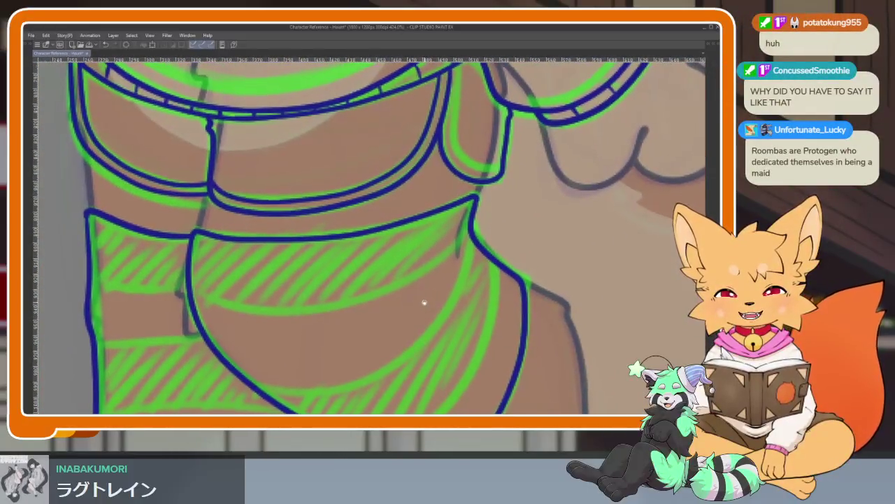
scroll(424, 302, "up", 2)
scroll(433, 297, "up", 2)
scroll(424, 306, "up", 1)
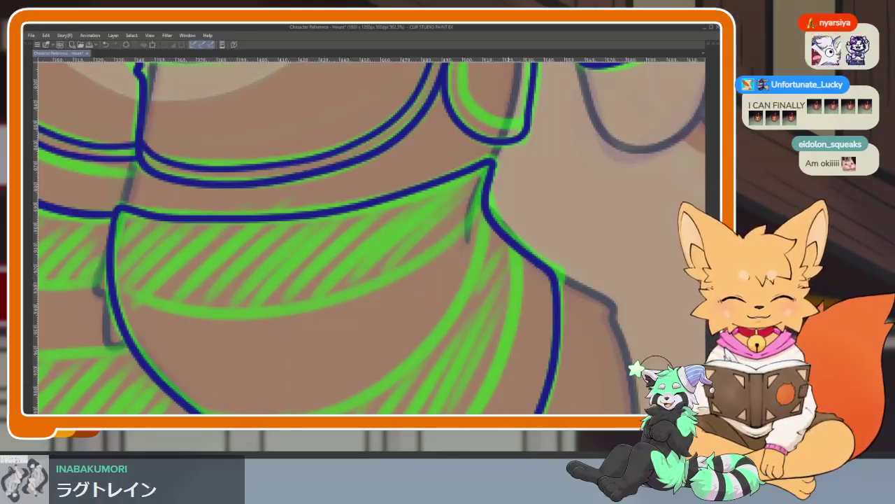
left_click_drag(487, 299, 518, 208)
scroll(518, 208, "down", 2)
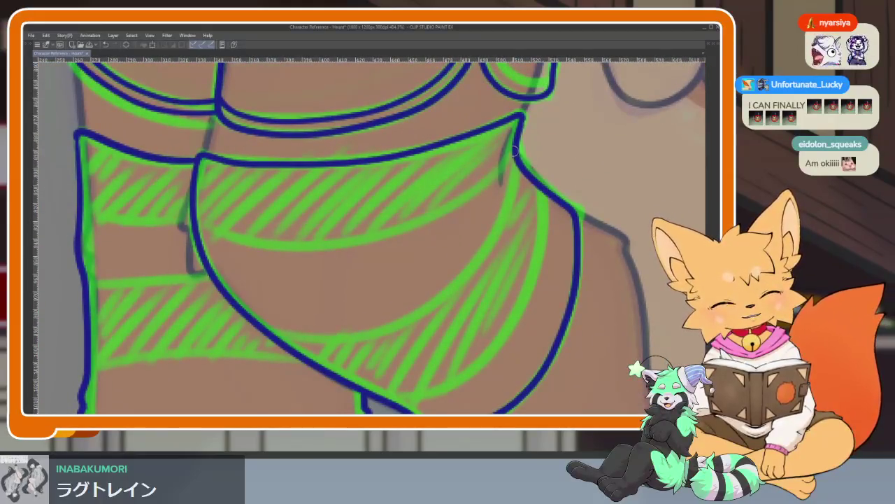
left_click_drag(515, 148, 205, 224)
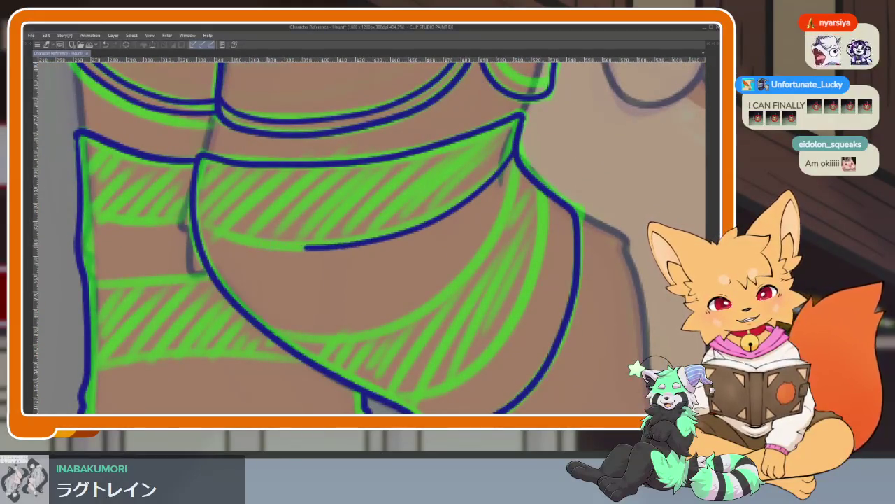
mouse_move(518, 168)
left_mouse_down()
mouse_move(486, 253)
mouse_move(346, 335)
mouse_move(255, 325)
left_mouse_up()
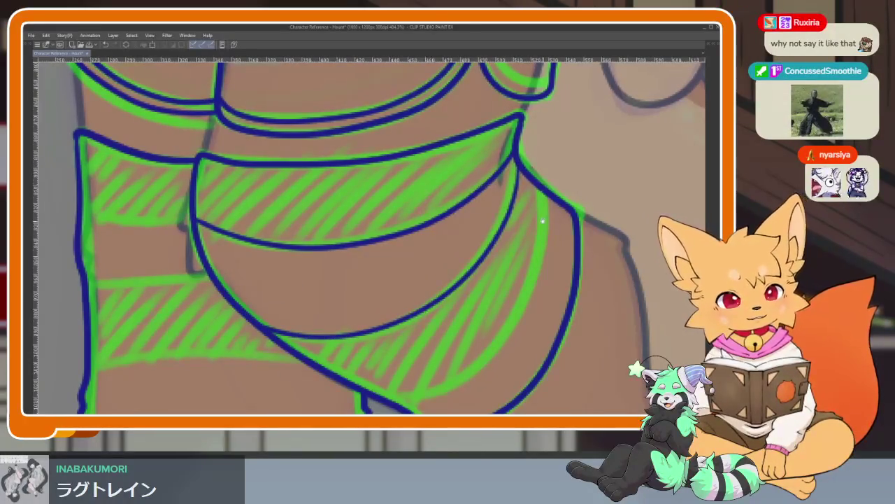
left_click_drag(543, 221, 517, 156)
mouse_move(514, 249)
left_mouse_down()
mouse_move(427, 352)
mouse_move(363, 375)
left_mouse_up()
scroll(561, 269, "down", 5)
left_click_drag(561, 269, 502, 205)
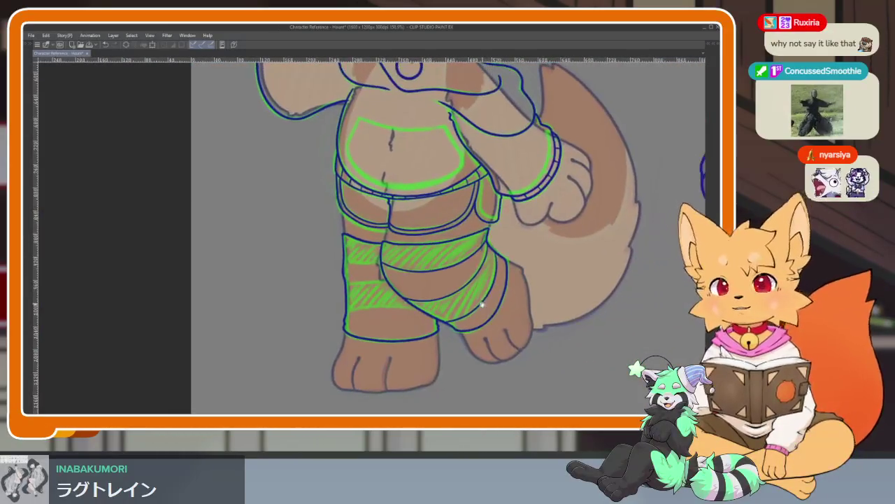
Step: Draw band lines from the leg outline to the seam across the lower leg wrap
scroll(411, 338, "up", 5)
scroll(406, 333, "down", 2)
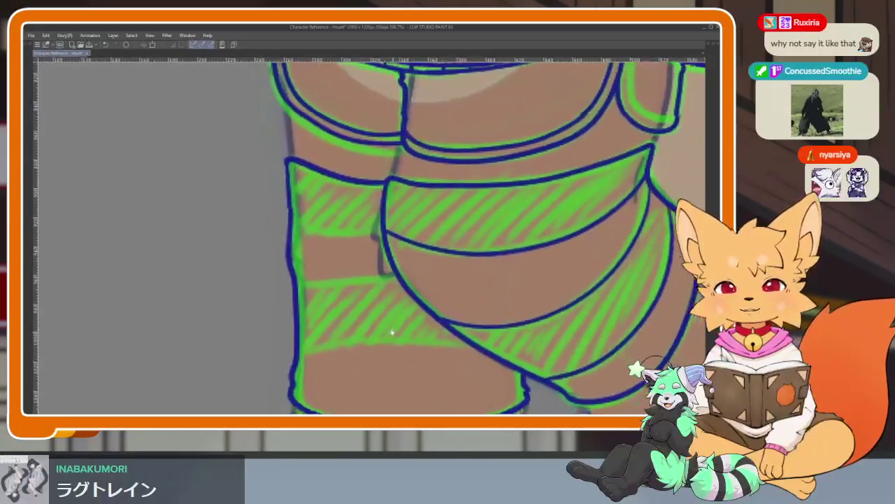
scroll(393, 329, "up", 1)
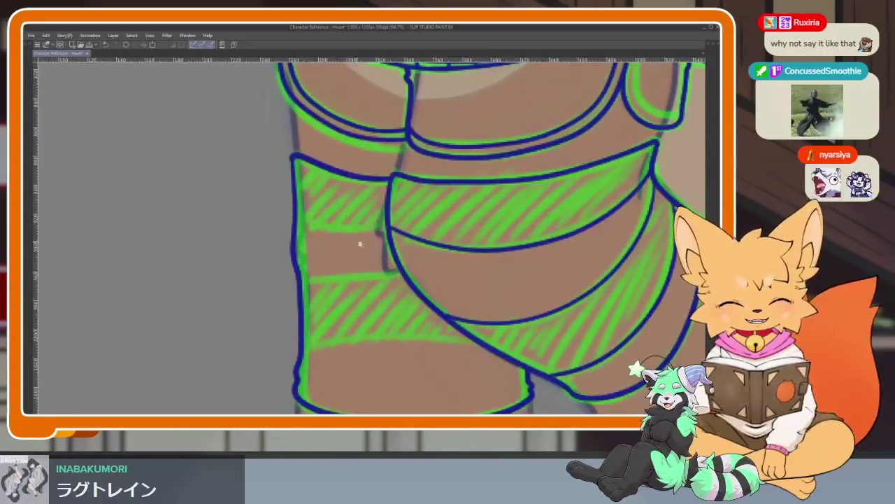
scroll(359, 244, "up", 4)
left_click_drag(241, 189, 428, 221)
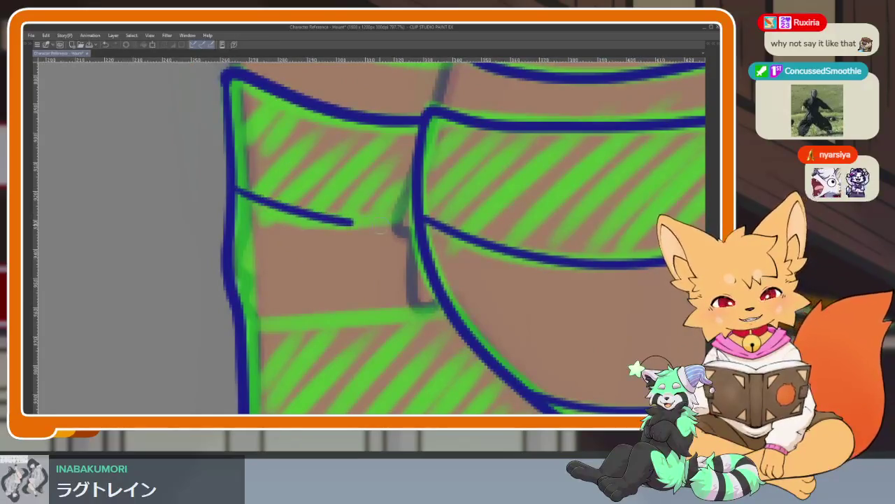
left_click_drag(471, 290, 429, 203)
mouse_move(204, 224)
left_mouse_down()
mouse_move(315, 233)
mouse_move(417, 225)
left_mouse_up()
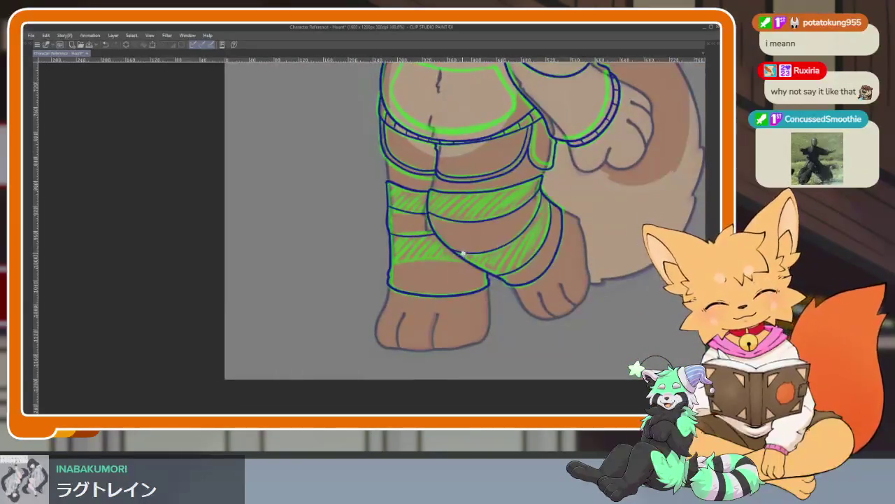
scroll(537, 266, "up", 5)
left_click_drag(231, 230, 358, 230)
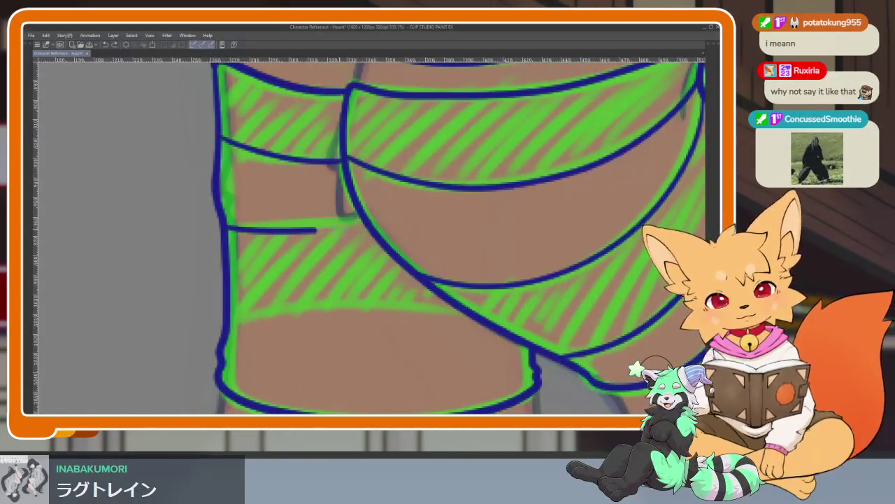
key("ctrl+z")
left_click_drag(223, 228, 396, 233)
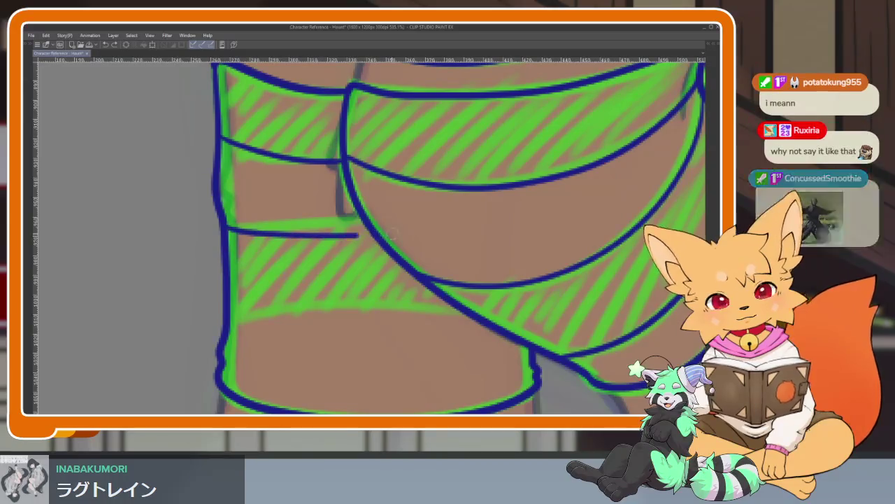
Step: Redraw the horizontal band line across the lower wrap until it fits
scroll(472, 268, "down", 5)
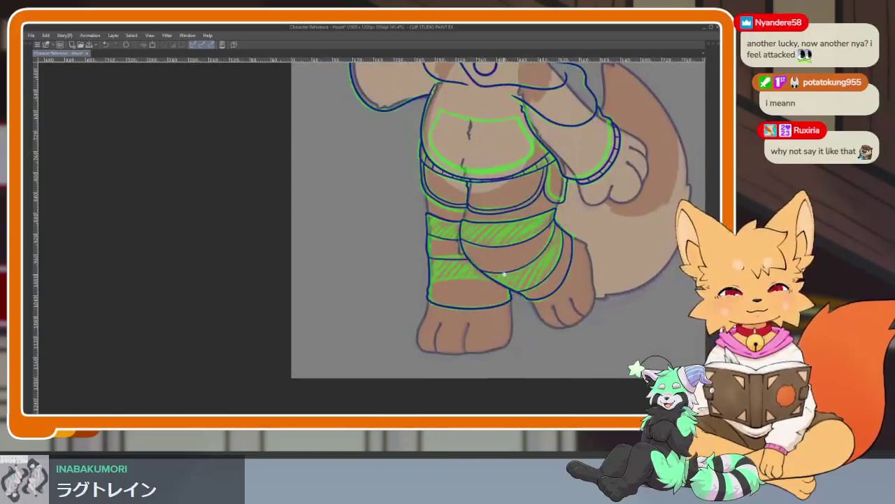
scroll(454, 300, "up", 4)
scroll(450, 314, "up", 1)
scroll(451, 314, "up", 2)
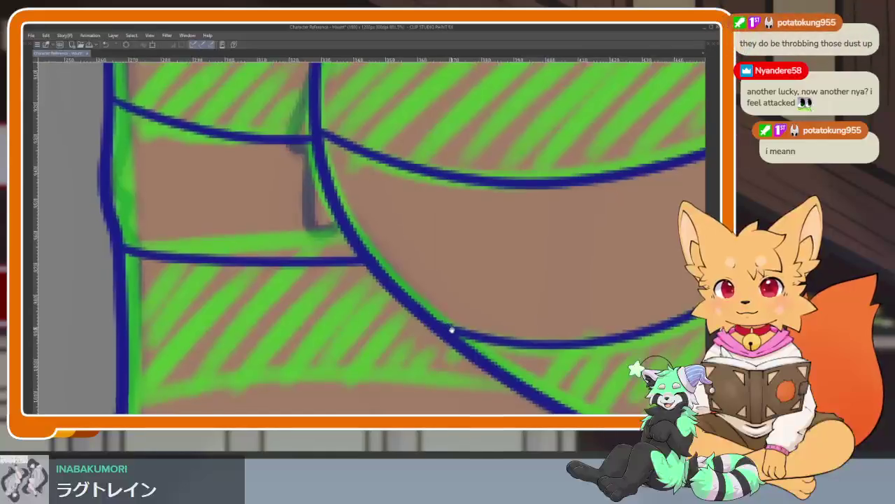
left_click_drag(451, 314, 462, 311)
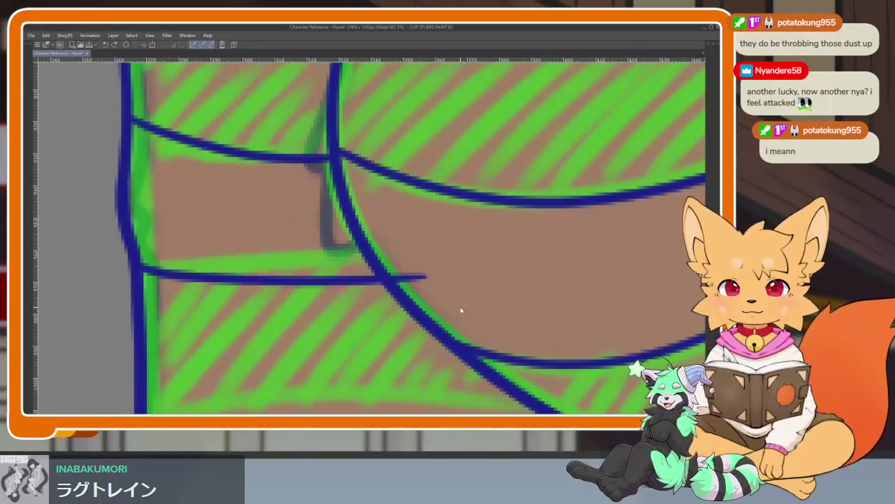
key("ctrl+z")
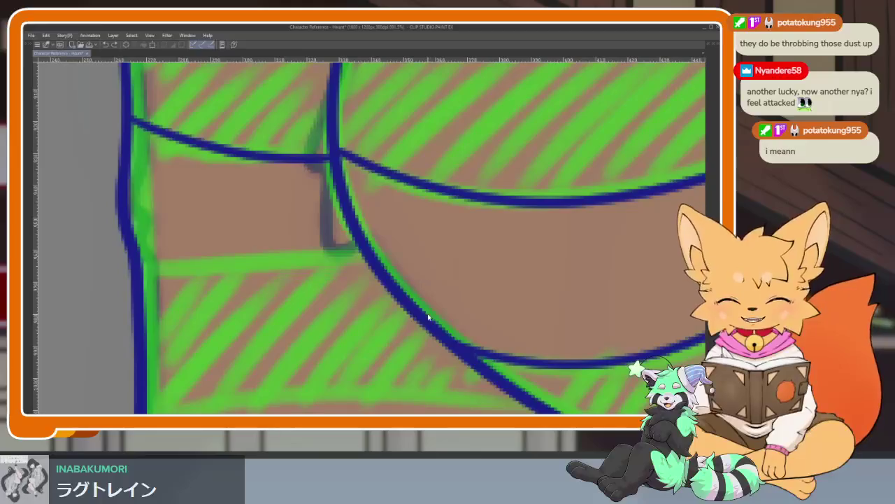
left_click_drag(150, 287, 256, 295)
key("ctrl+z")
left_click_drag(162, 286, 442, 281)
key("ctrl+z")
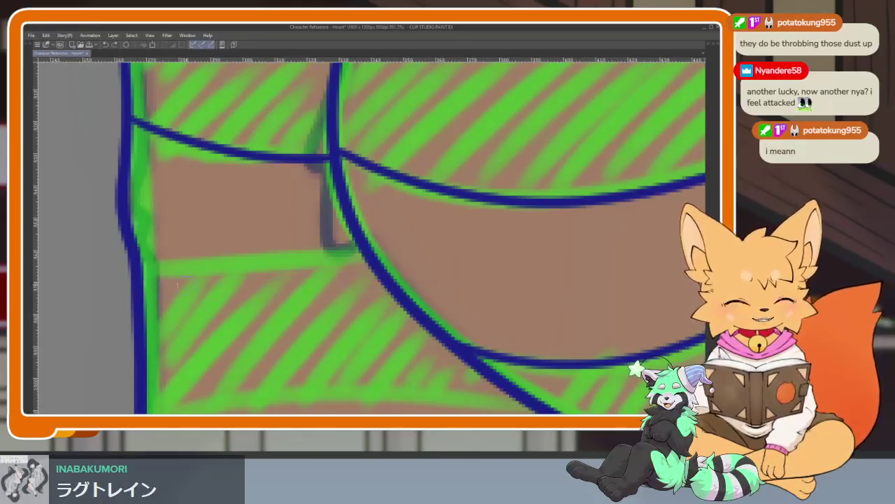
mouse_move(136, 286)
left_mouse_down()
mouse_move(259, 295)
mouse_move(465, 268)
left_mouse_up()
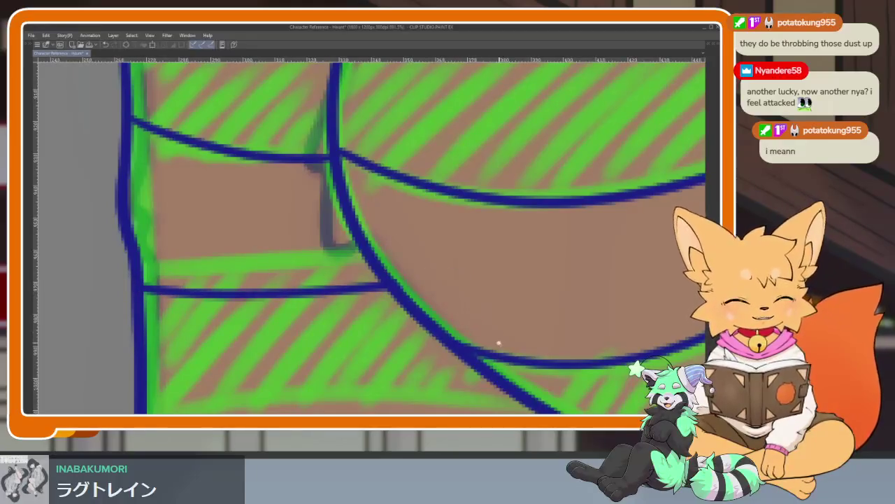
Step: Add a line across the lower hatched band, retrying it until it sits right
scroll(499, 344, "down", 3)
scroll(488, 300, "up", 2)
scroll(483, 315, "up", 2)
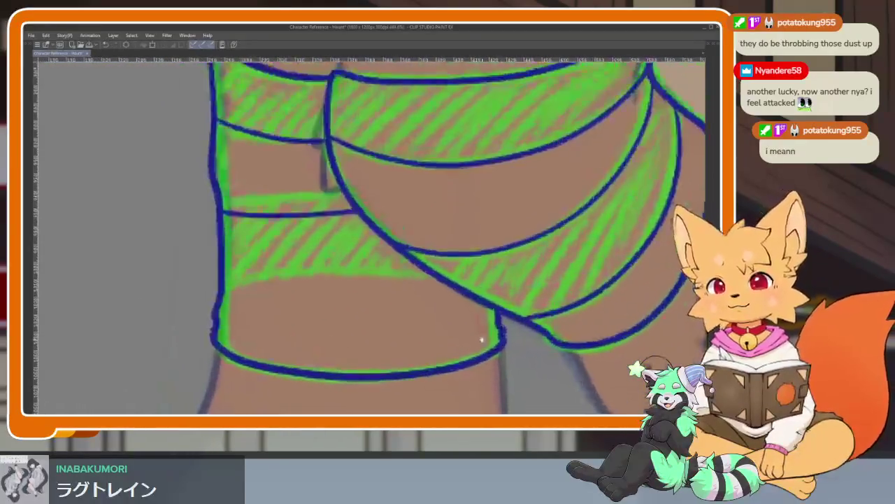
scroll(440, 341, "up", 1)
scroll(448, 340, "up", 1)
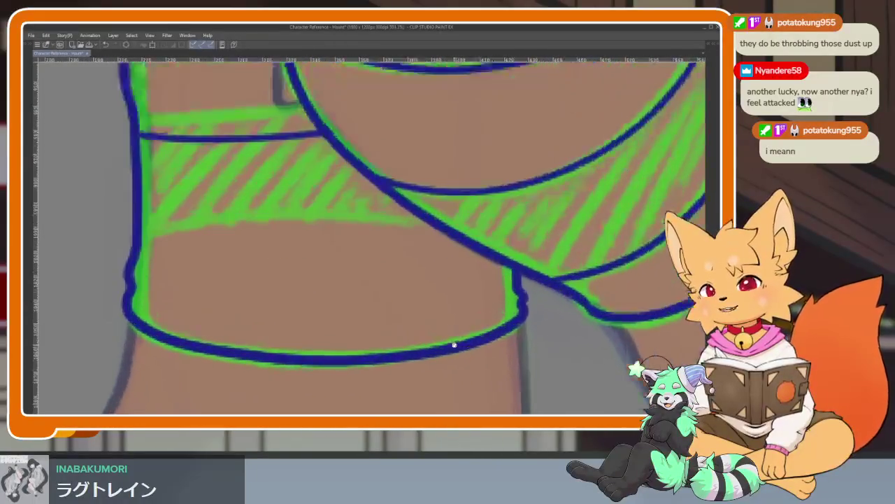
scroll(452, 352, "up", 1)
scroll(451, 356, "up", 2)
scroll(454, 354, "up", 1)
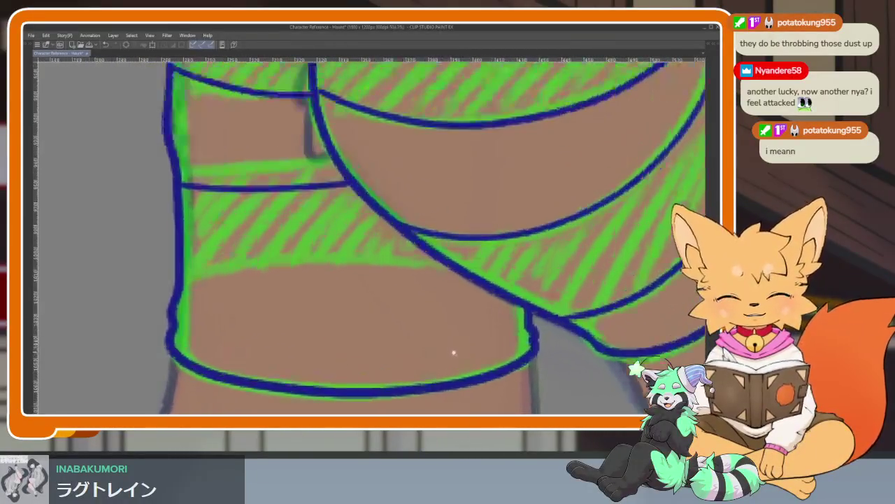
scroll(434, 358, "up", 2)
scroll(437, 360, "up", 1)
scroll(480, 343, "right", 1)
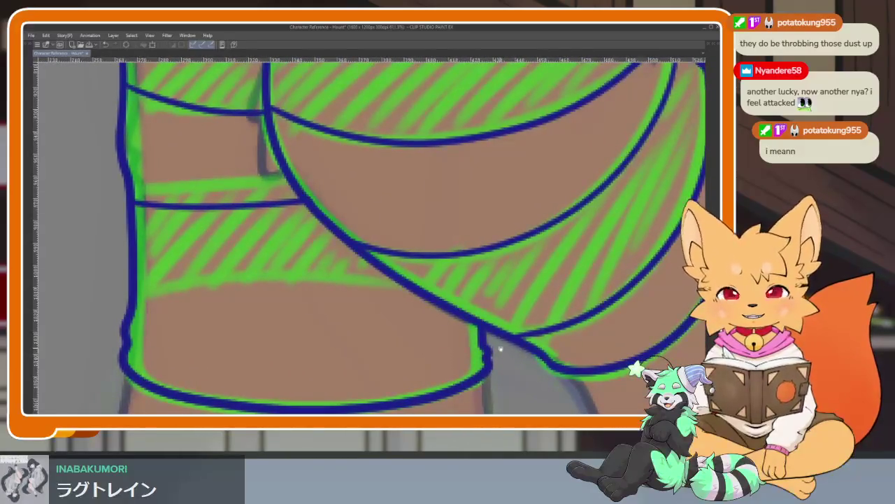
scroll(495, 340, "right", 1)
left_click_drag(128, 278, 249, 292)
key("ctrl+z")
left_click_drag(124, 280, 480, 285)
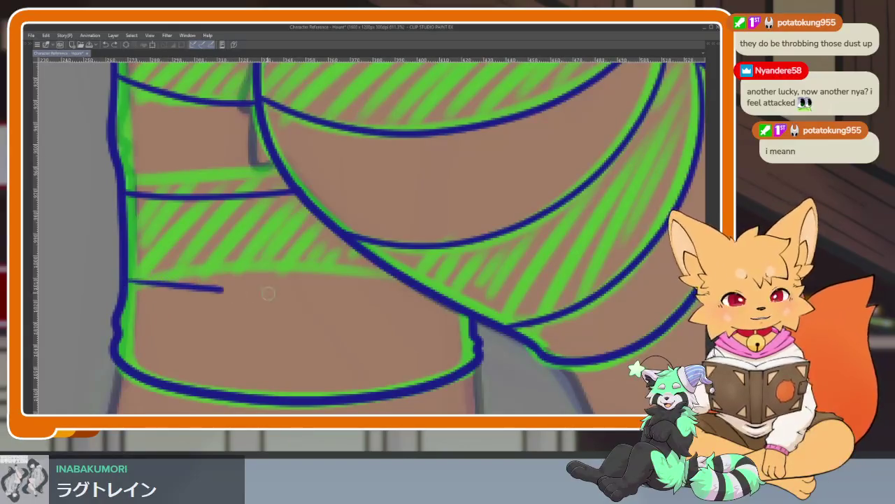
key("ctrl+z")
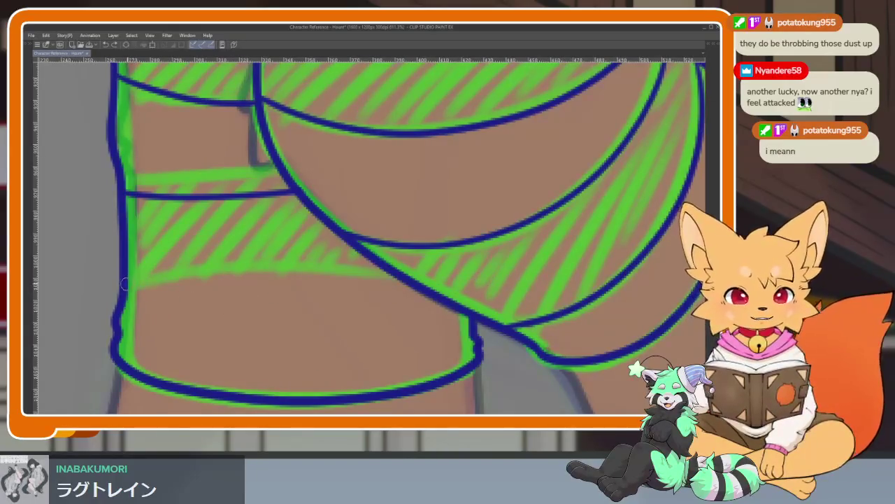
left_click_drag(268, 302, 417, 292)
scroll(447, 231, "down", 5)
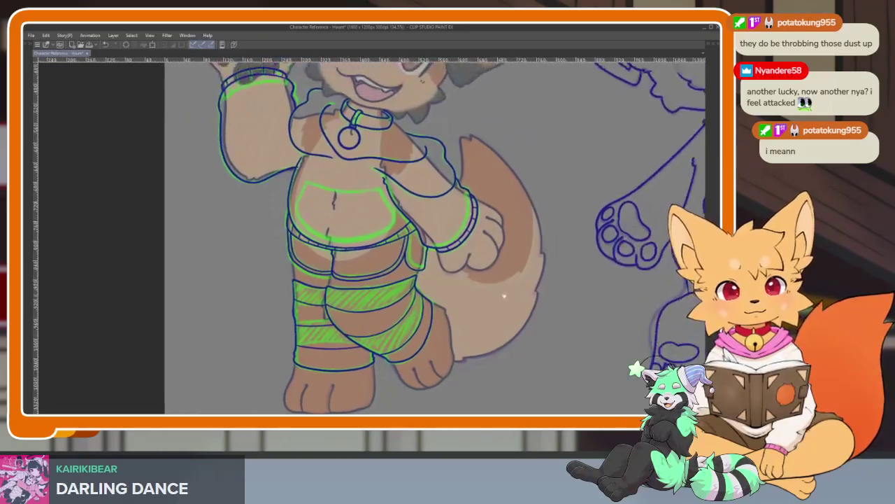
Step: Extend the belly panel's top outline leftward and ink its bottom edge
scroll(423, 342, "up", 5)
scroll(423, 341, "up", 1)
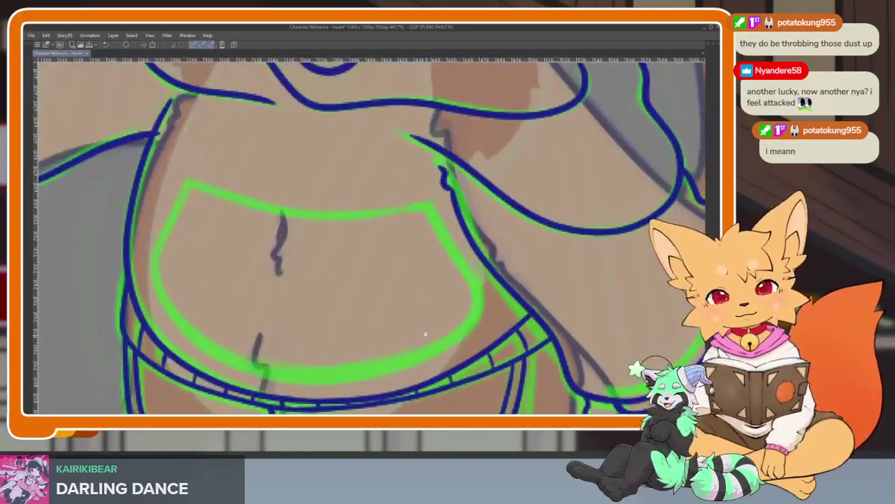
scroll(423, 342, "up", 1)
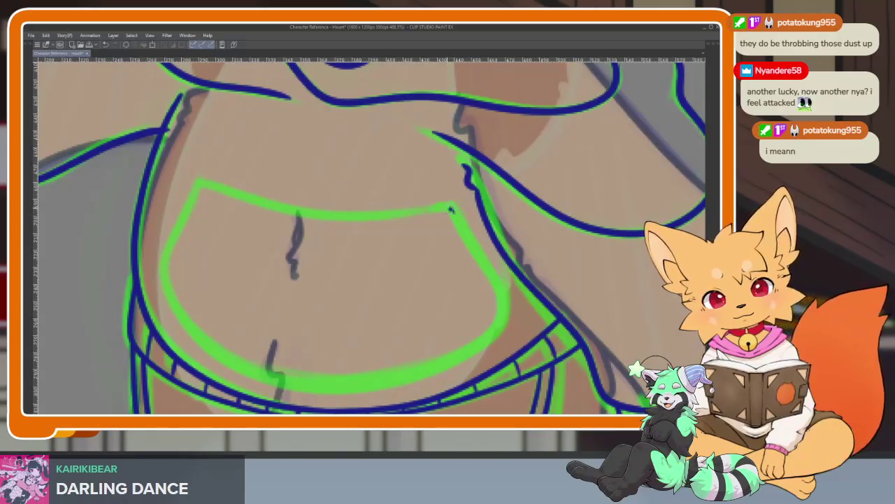
left_click_drag(348, 216, 245, 200)
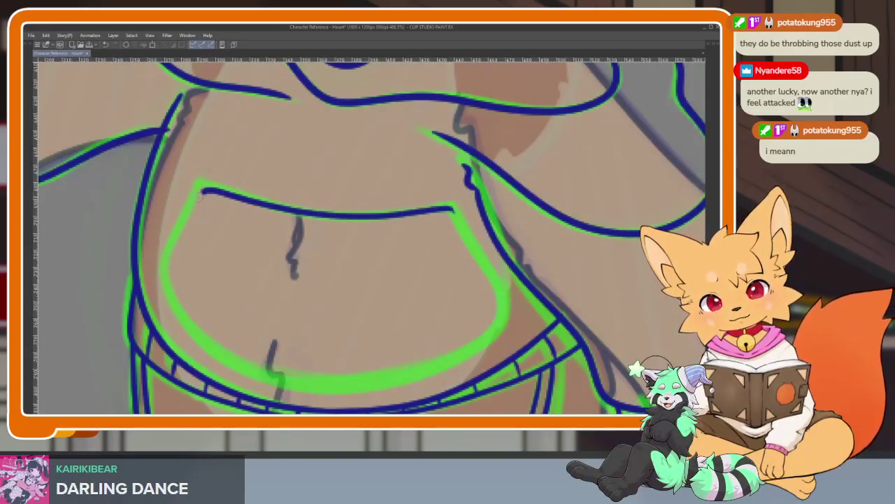
mouse_move(188, 329)
left_mouse_down()
mouse_move(286, 376)
mouse_move(429, 365)
left_mouse_up()
scroll(490, 302, "down", 8)
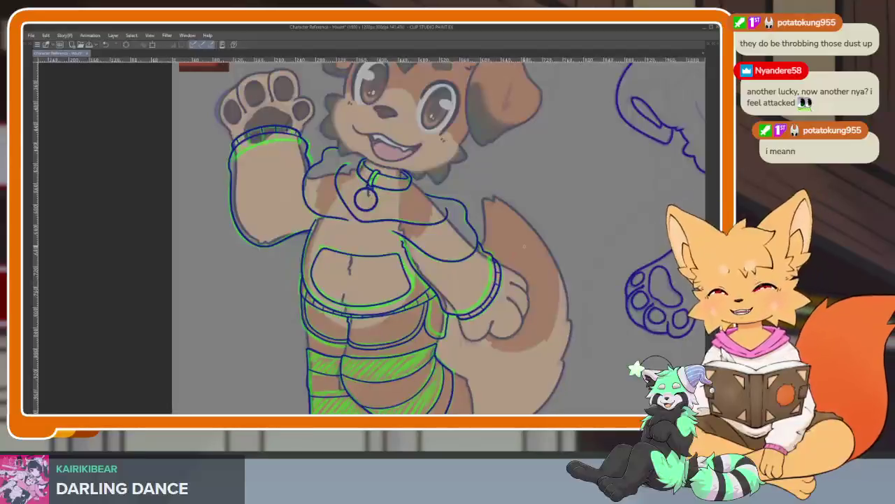
scroll(532, 287, "down", 1)
scroll(504, 308, "up", 1)
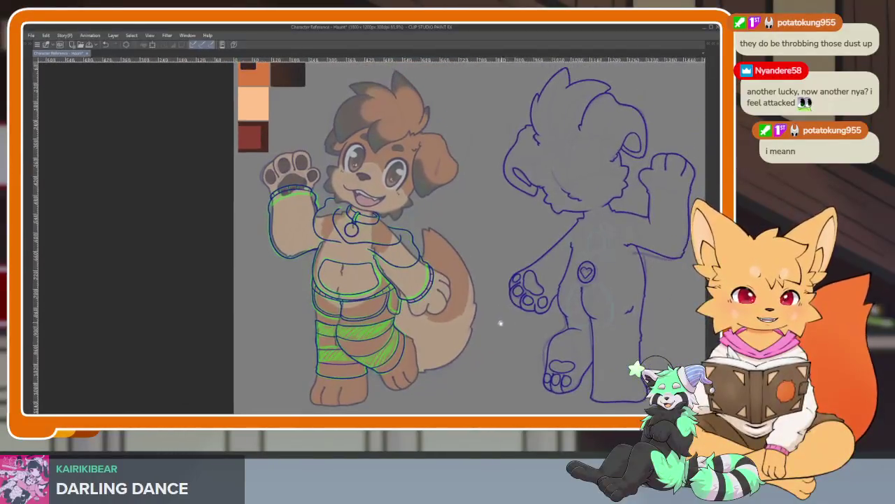
Step: Restore the palettes and set the drawing colour to black
scroll(474, 326, "up", 2)
key("Tab")
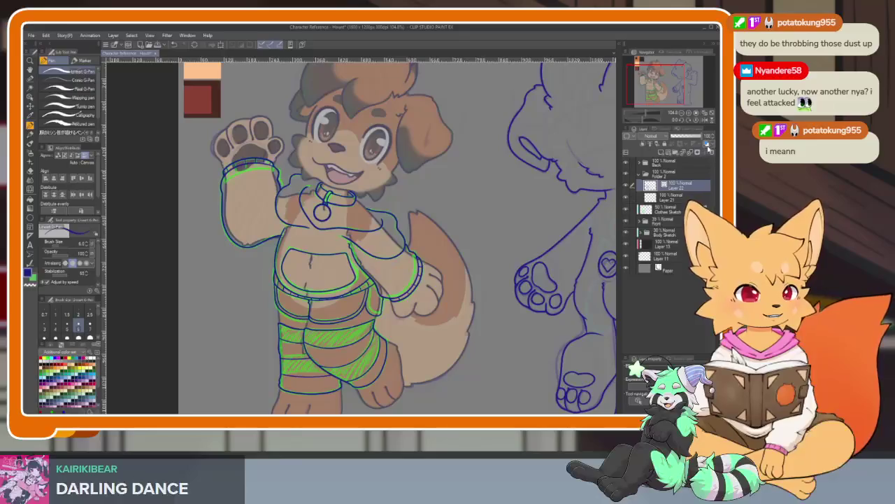
left_click(28, 271)
left_click(196, 227)
left_click(365, 202)
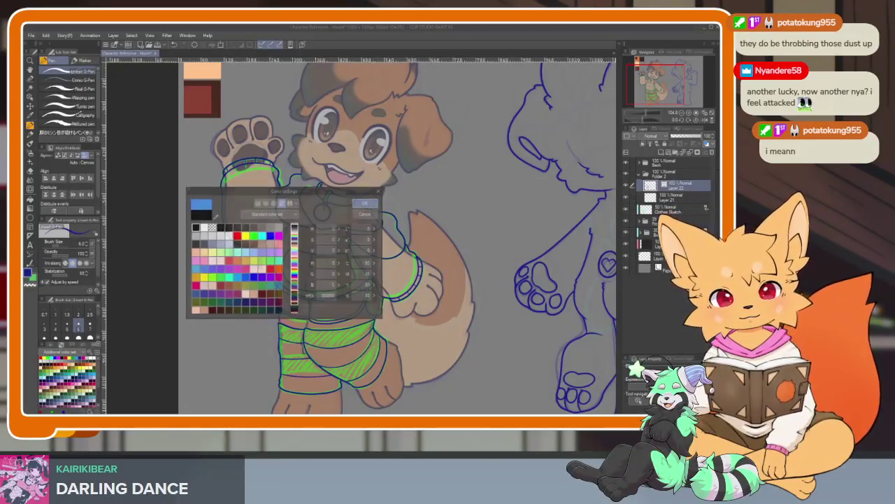
Step: On Layer 21, auto-select the line art areas and switch to the Fill tool
left_click(672, 199)
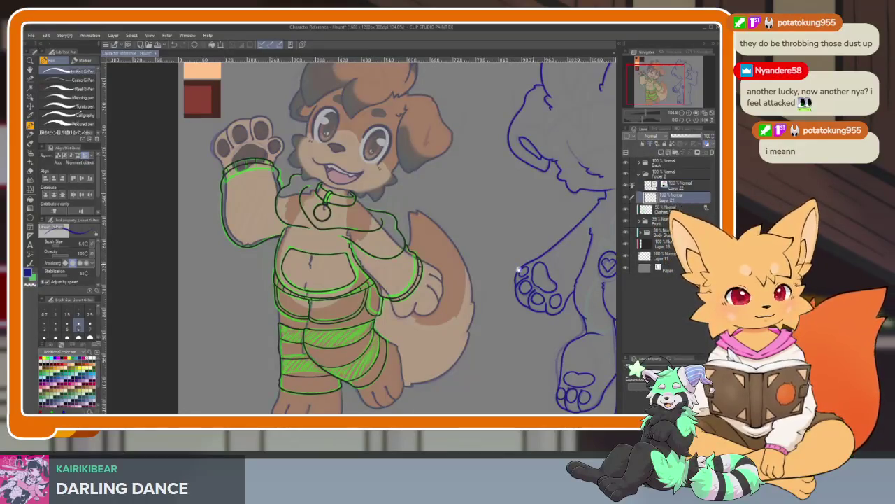
scroll(382, 316, "down", 2)
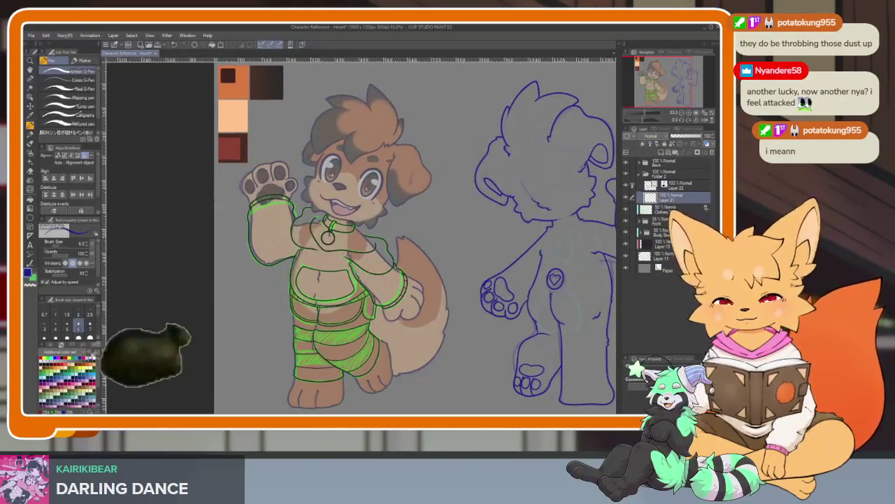
key("w")
left_click(459, 205)
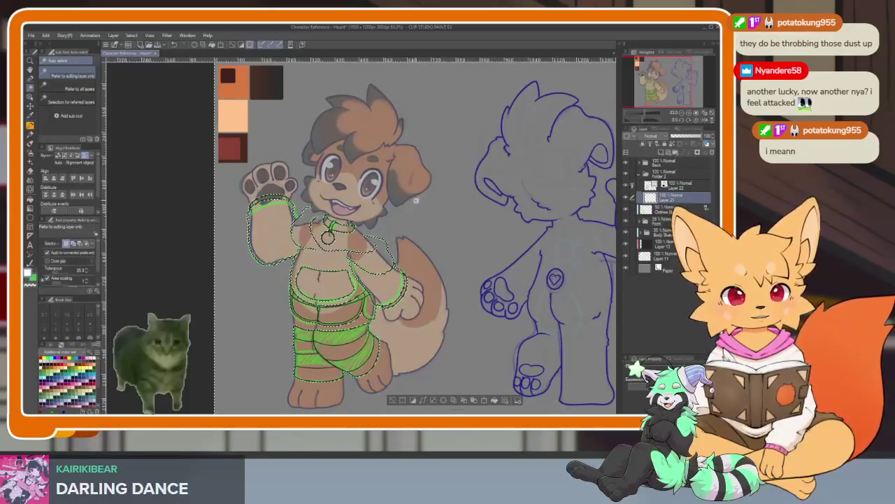
scroll(412, 225, "up", 5)
scroll(411, 225, "down", 5)
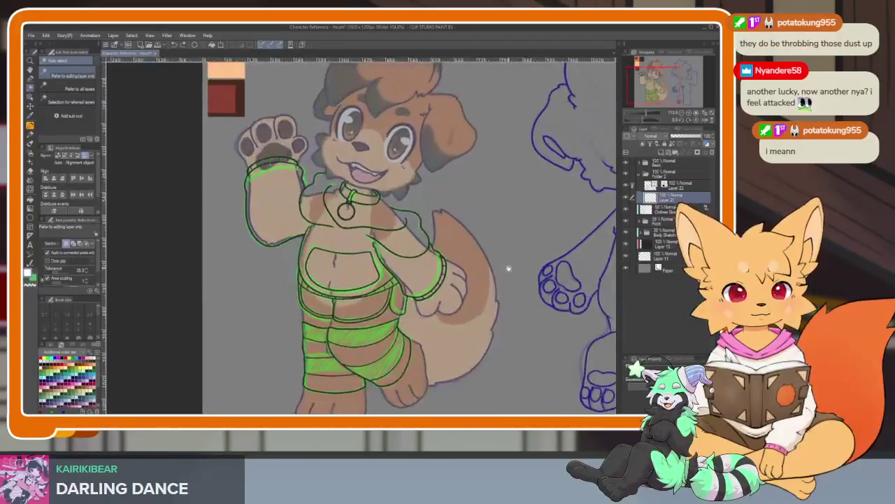
scroll(259, 248, "up", 3)
key("g")
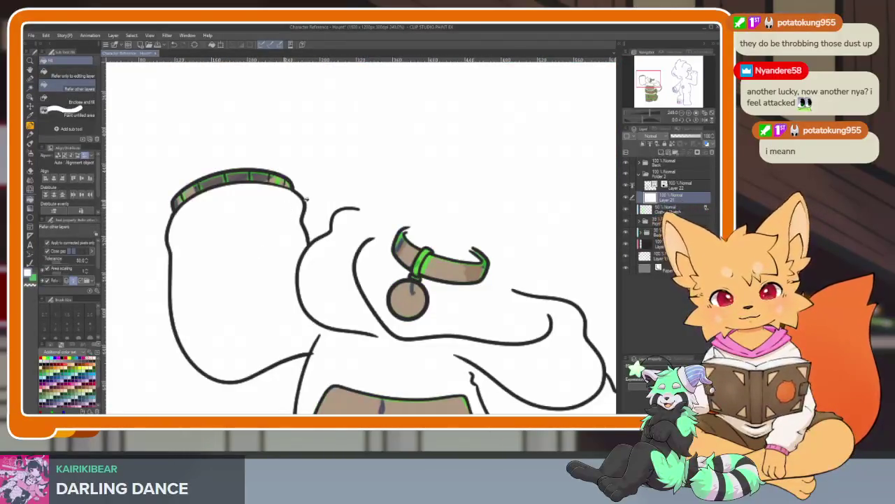
scroll(305, 203, "down", 2)
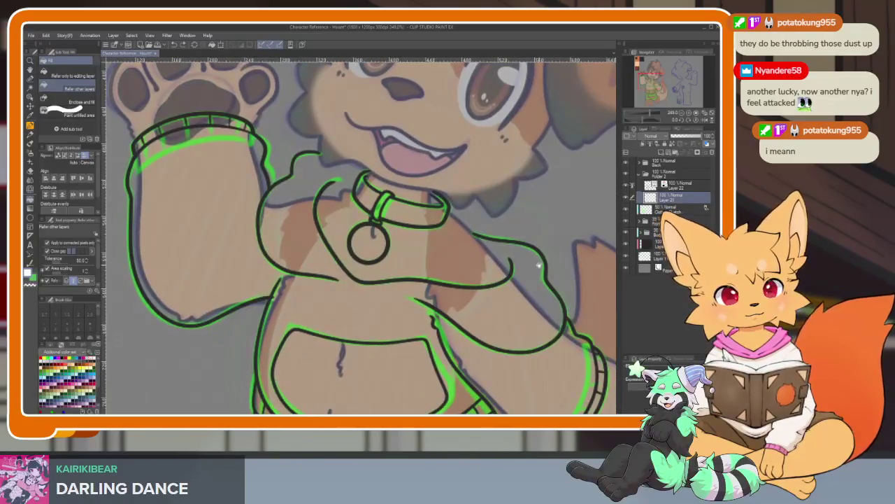
scroll(510, 271, "up", 1)
scroll(380, 240, "up", 1)
scroll(389, 313, "up", 1)
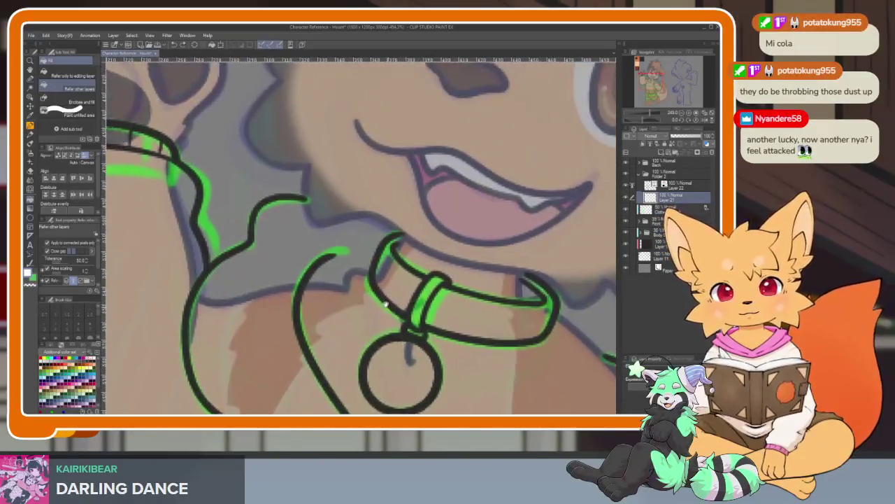
scroll(389, 313, "up", 3)
Step: With the pen, toggle the reference layer and paint a white line along the collar edge
key("p")
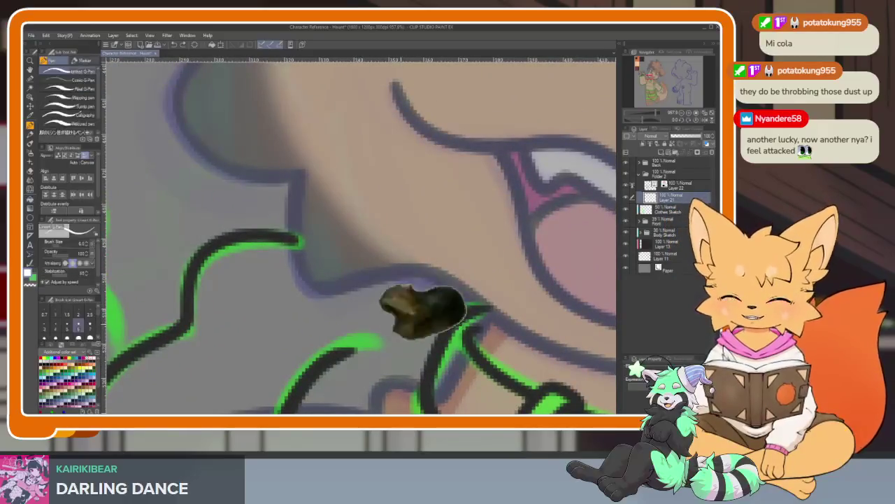
left_click_drag(359, 280, 327, 283)
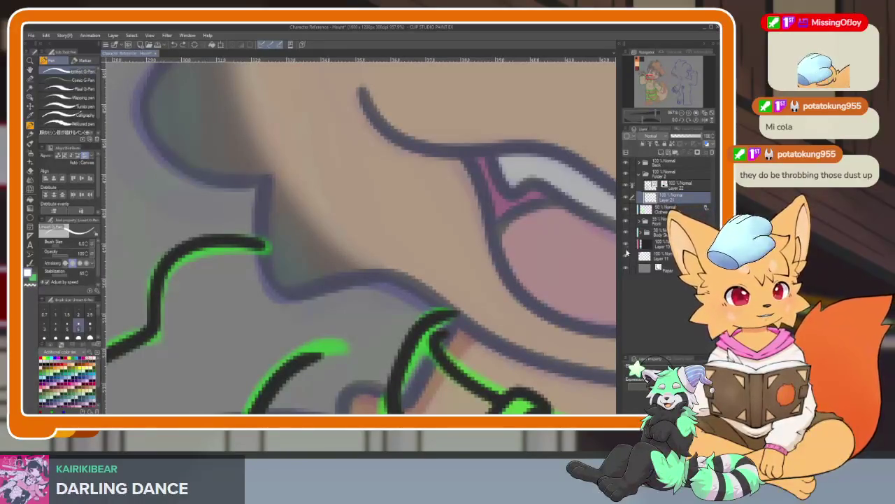
left_click(625, 233)
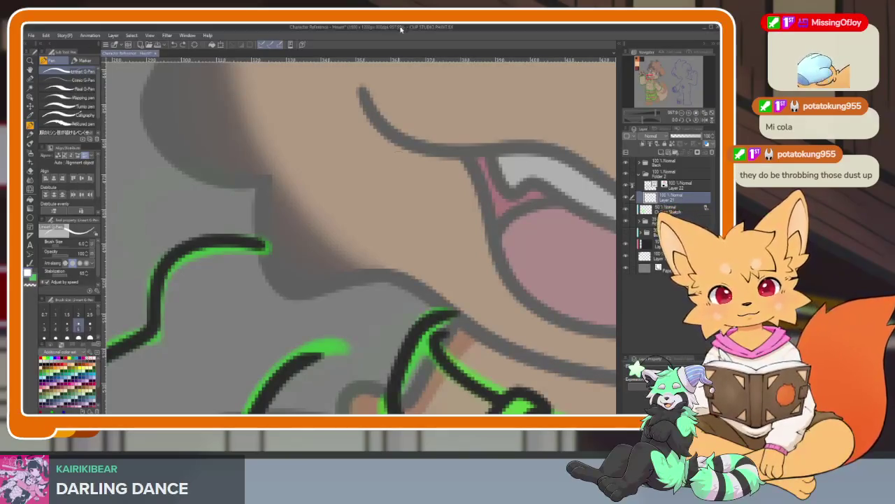
scroll(416, 308, "up", 1)
scroll(402, 315, "up", 1)
scroll(494, 281, "up", 1)
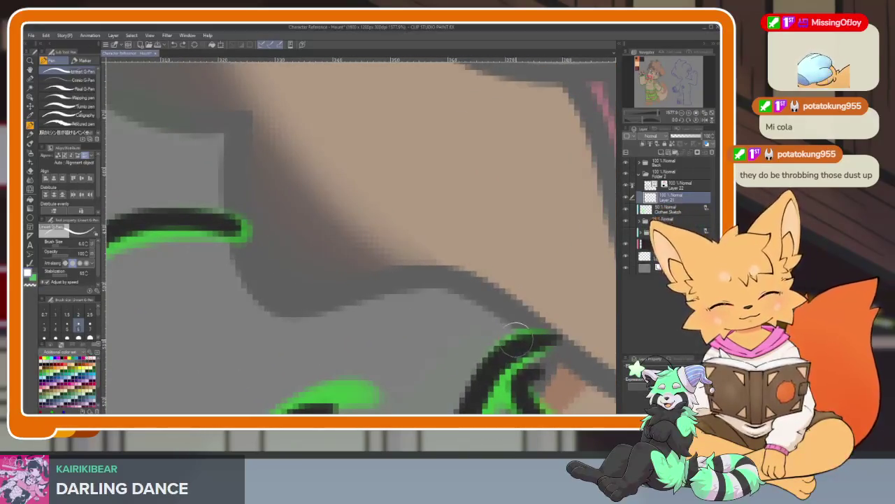
mouse_move(521, 341)
left_mouse_down()
mouse_move(413, 296)
mouse_move(296, 320)
mouse_move(249, 310)
mouse_move(217, 225)
left_mouse_up()
Step: Draw a white highlight stroke along the chest line
scroll(218, 223, "down", 3)
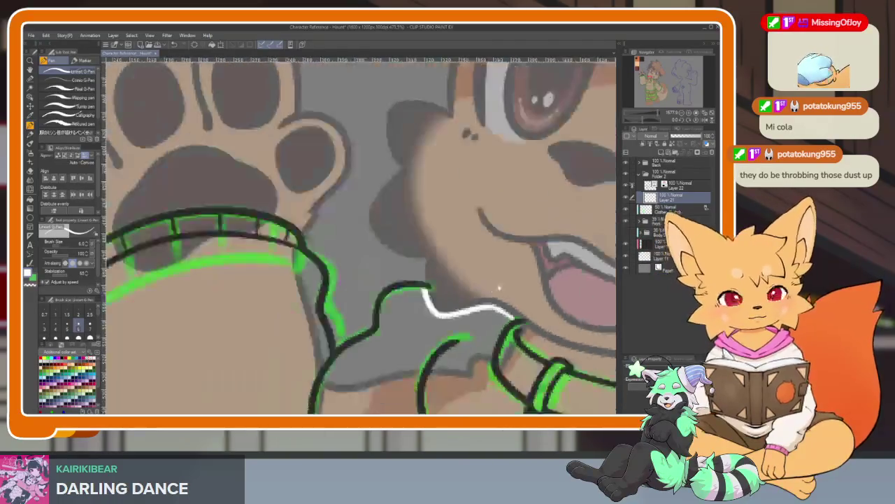
scroll(490, 287, "down", 2)
scroll(497, 279, "down", 1)
scroll(490, 266, "down", 1)
scroll(469, 259, "down", 3)
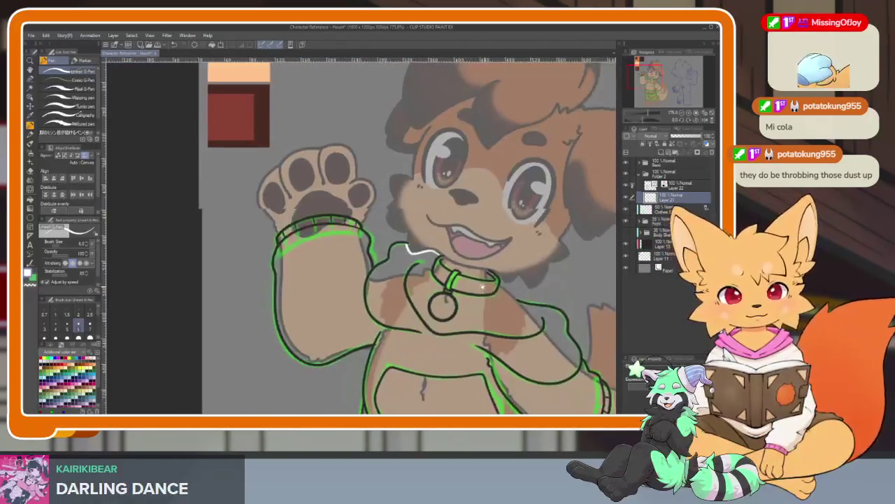
scroll(483, 318, "up", 2)
scroll(424, 305, "up", 3)
scroll(424, 305, "up", 1)
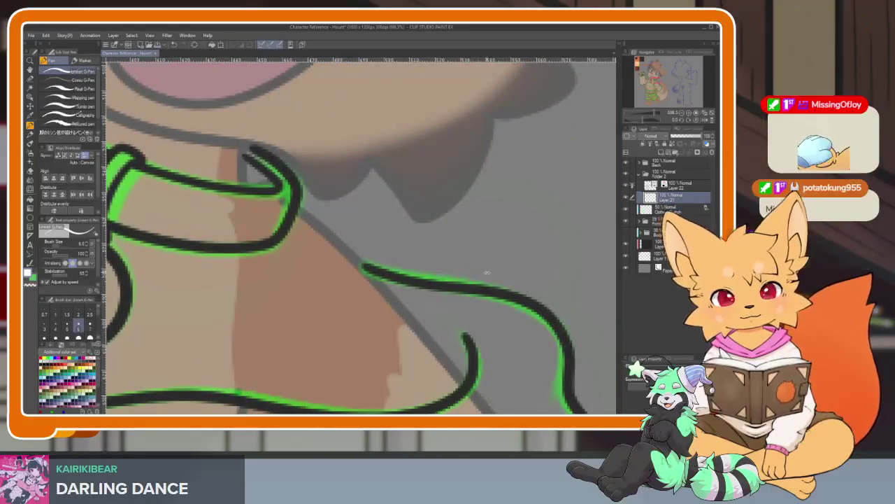
scroll(475, 299, "up", 2)
scroll(511, 304, "up", 1)
scroll(510, 304, "down", 3)
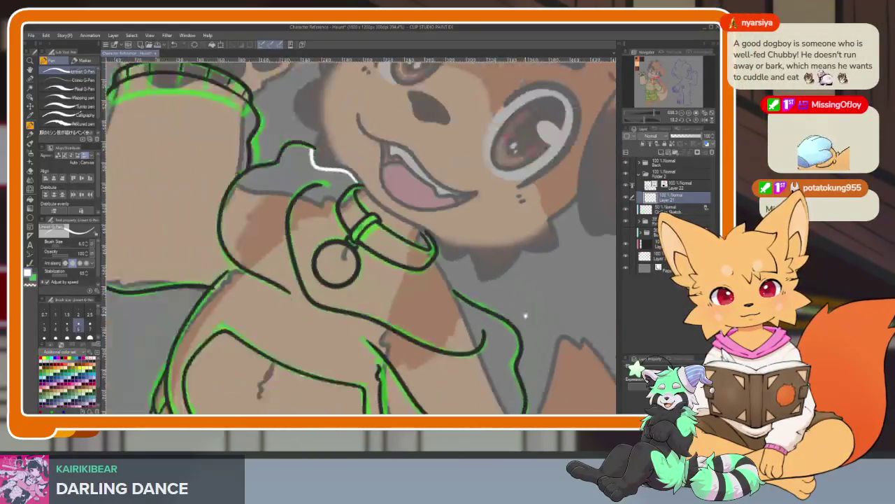
scroll(517, 307, "up", 1)
scroll(448, 315, "up", 1)
scroll(385, 294, "up", 3)
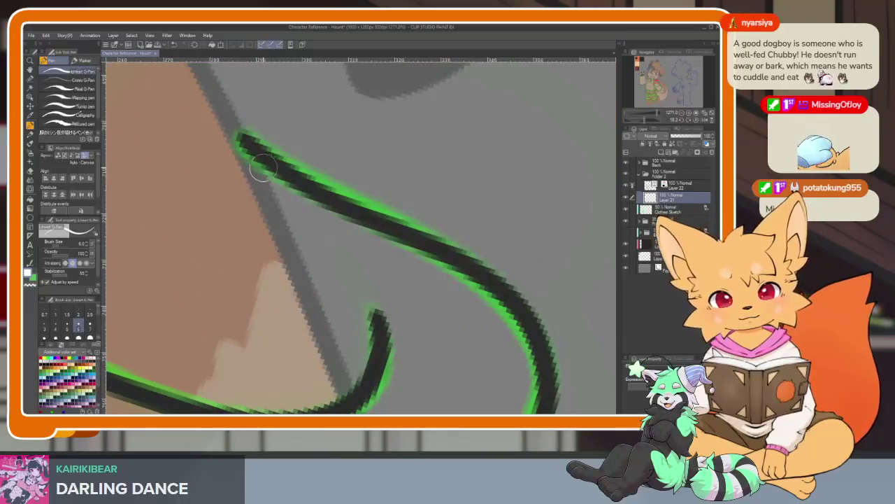
left_click_drag(278, 196, 344, 358)
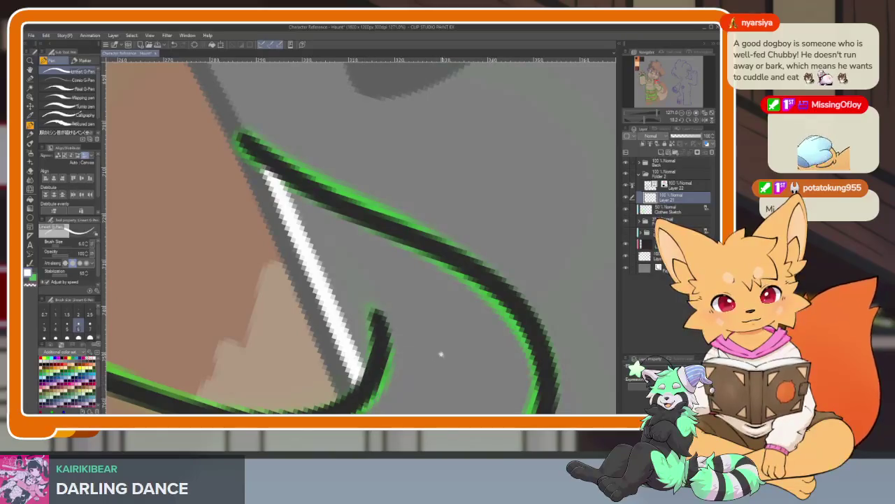
Step: Extend the white highlight downward, into the corner and along the black line
scroll(442, 355, "down", 3)
scroll(392, 308, "up", 4)
scroll(381, 293, "up", 1)
scroll(380, 292, "up", 1)
left_click_drag(380, 294, 385, 378)
scroll(420, 350, "down", 2)
scroll(490, 315, "up", 2)
mouse_move(373, 266)
left_mouse_down()
mouse_move(428, 286)
mouse_move(419, 358)
left_mouse_up()
scroll(405, 318, "down", 3)
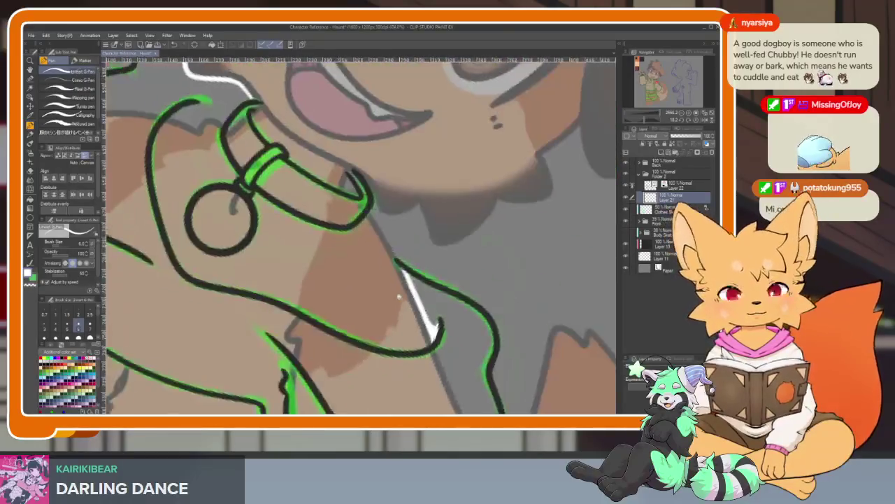
scroll(360, 255, "up", 3)
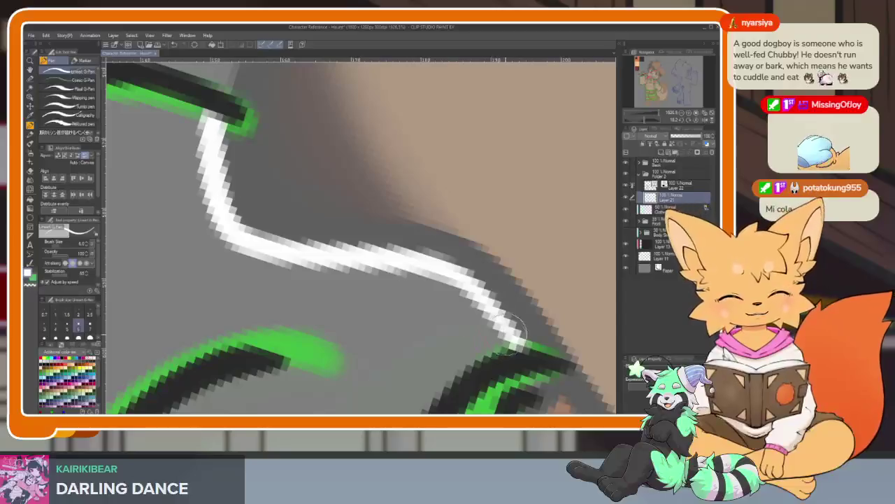
left_click_drag(492, 308, 491, 362)
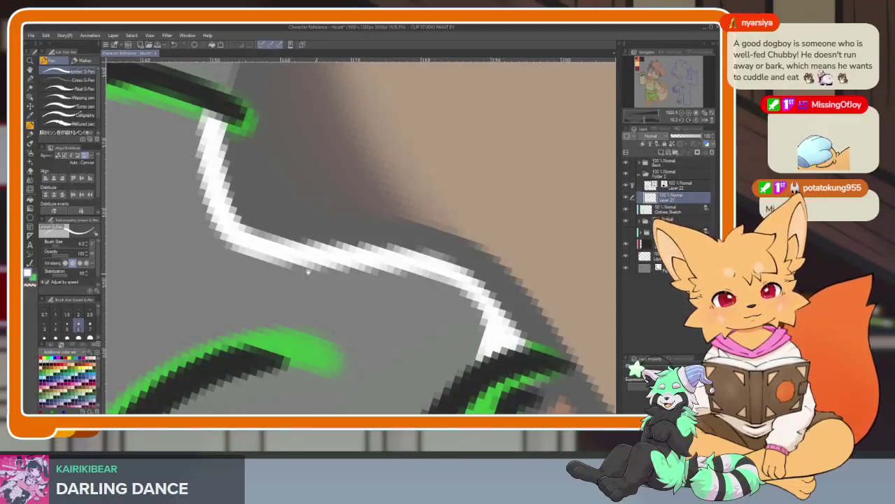
Step: Zoom out to review the whole upper body
left_click_drag(323, 275, 390, 359)
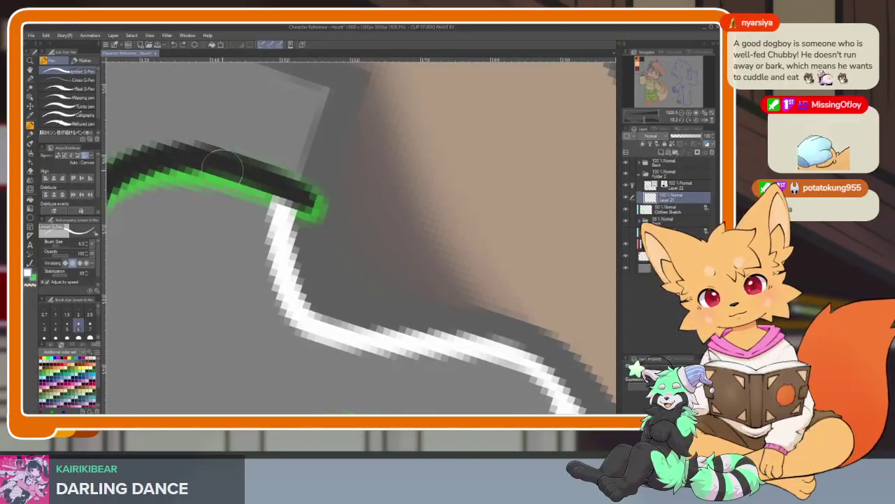
scroll(435, 314, "down", 3)
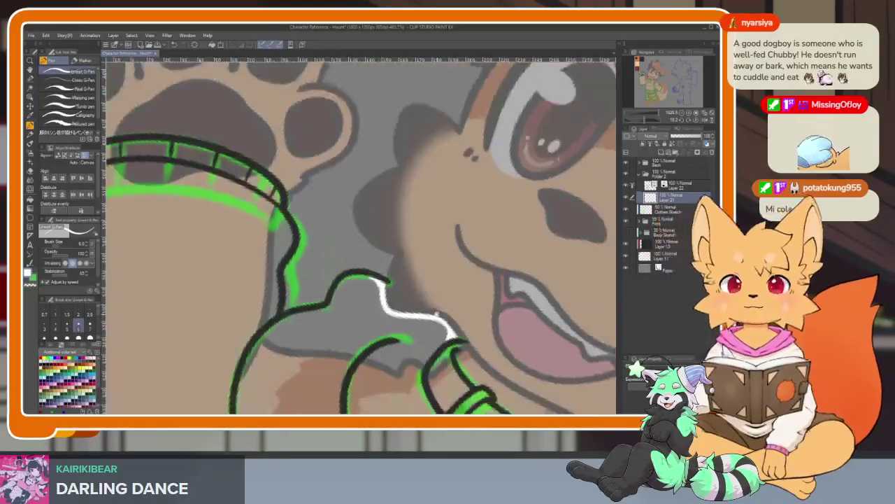
scroll(435, 314, "down", 1)
scroll(444, 306, "down", 1)
scroll(458, 294, "down", 1)
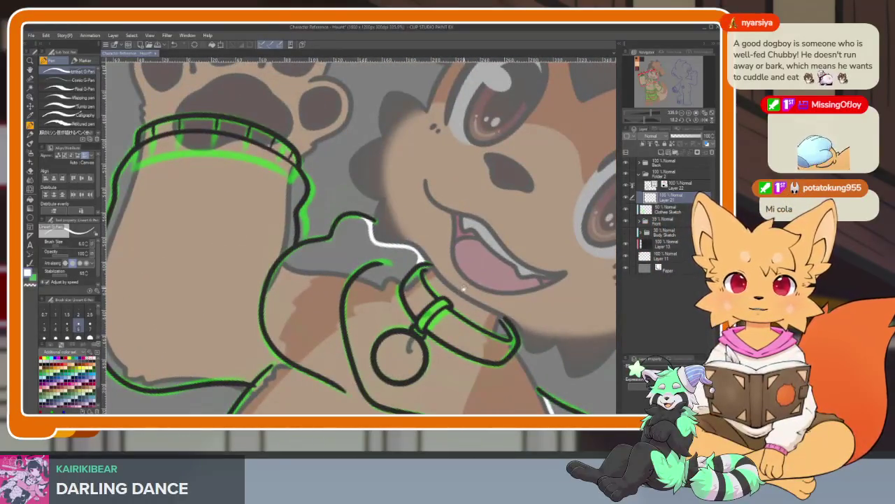
scroll(465, 285, "down", 1)
scroll(461, 291, "down", 1)
scroll(457, 301, "down", 1)
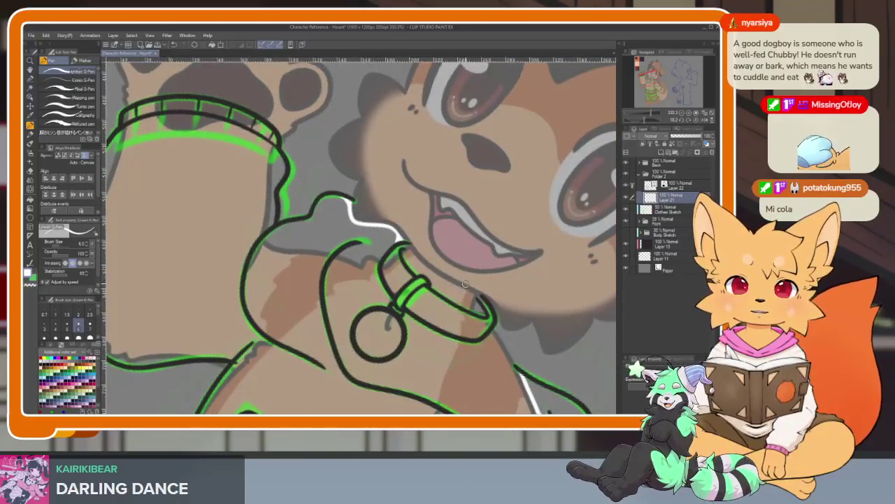
scroll(464, 284, "down", 1)
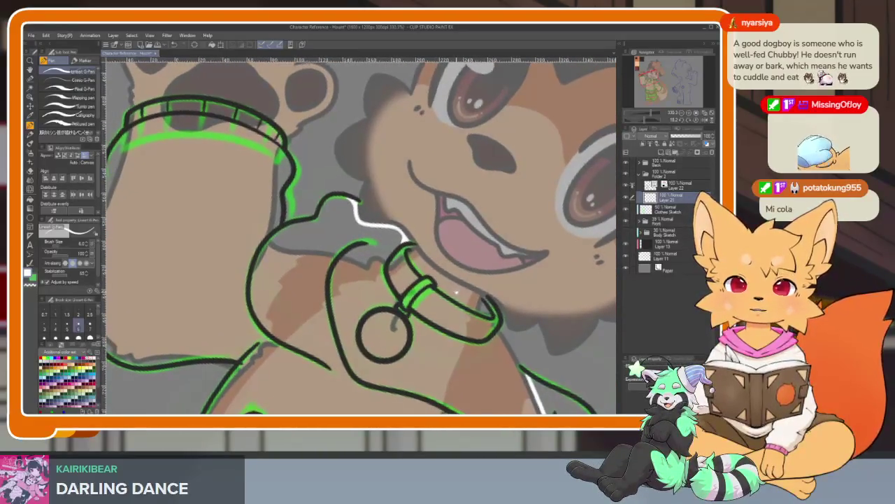
scroll(459, 291, "down", 1)
scroll(459, 293, "down", 1)
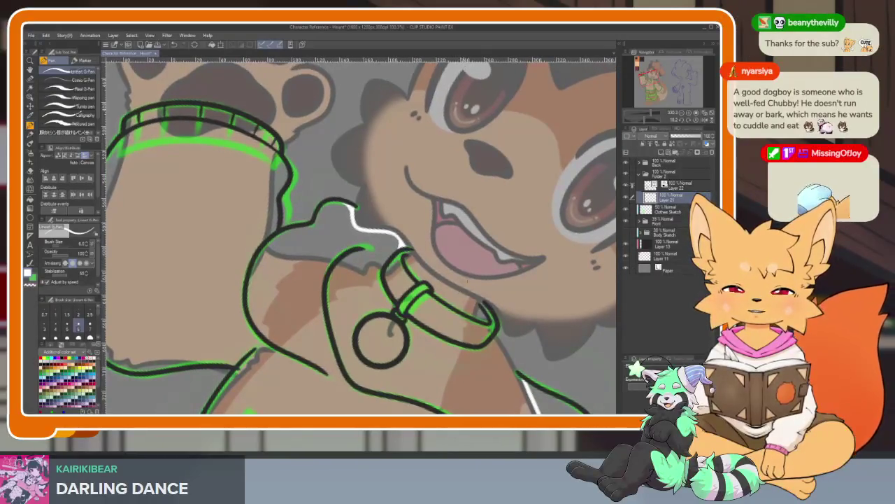
left_click(689, 112)
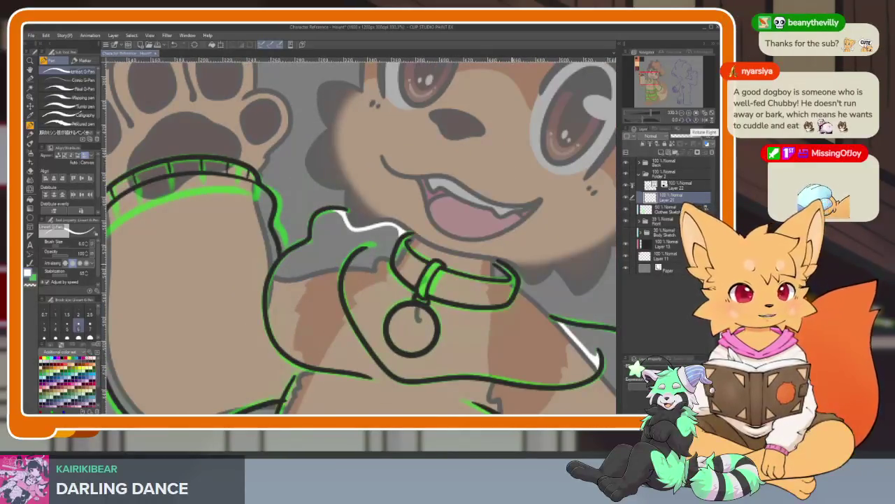
left_click(689, 112)
scroll(482, 308, "up", 1)
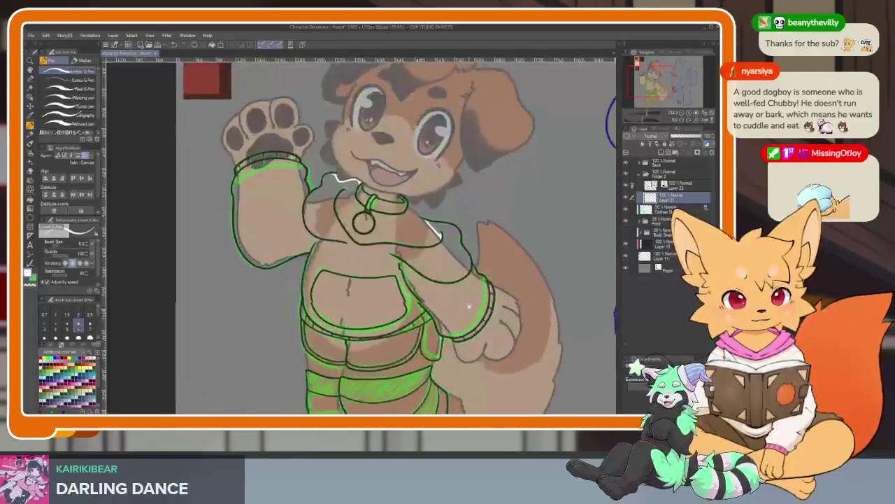
scroll(462, 306, "up", 1)
Step: Flood-fill the hoodie area with white on Layer 21 using the Fill tool
scroll(440, 305, "up", 1)
key("g")
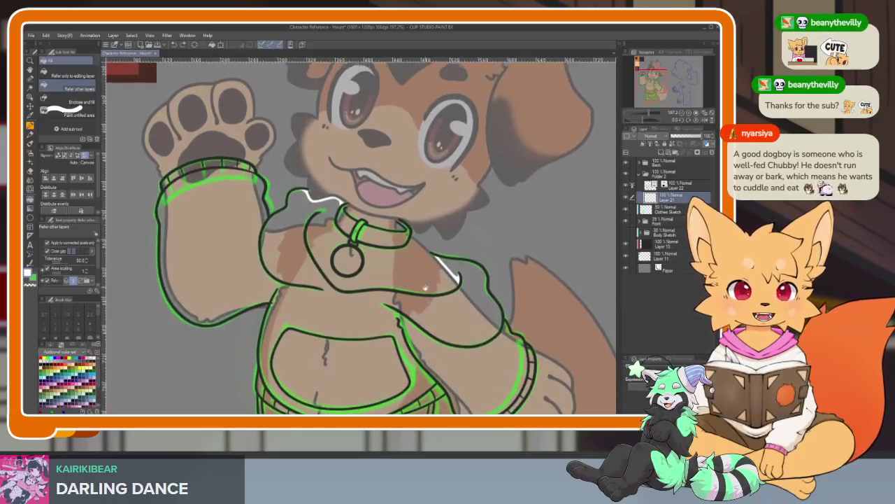
left_click_drag(385, 281, 389, 312)
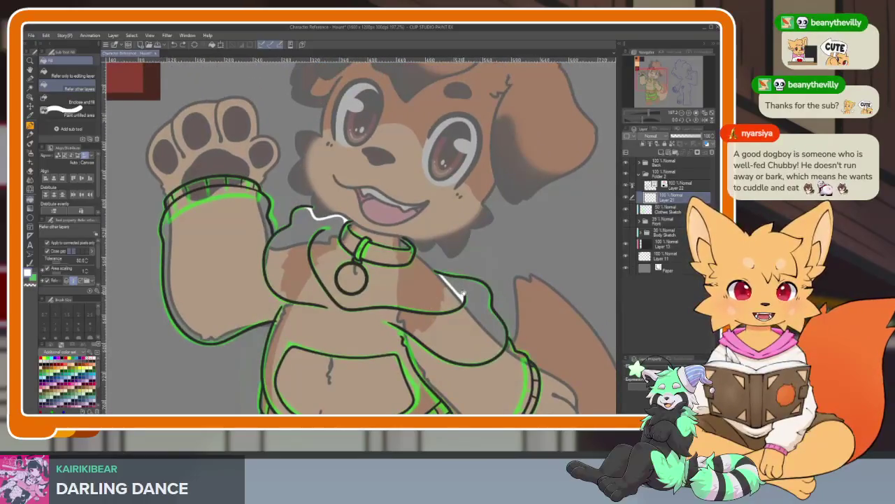
scroll(476, 301, "up", 2)
scroll(476, 300, "down", 2)
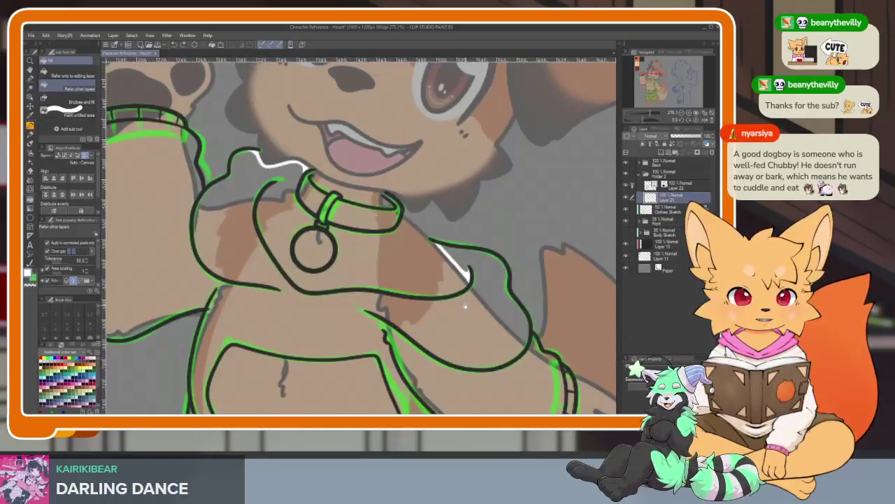
scroll(465, 295, "up", 1)
left_click_drag(468, 312, 448, 118)
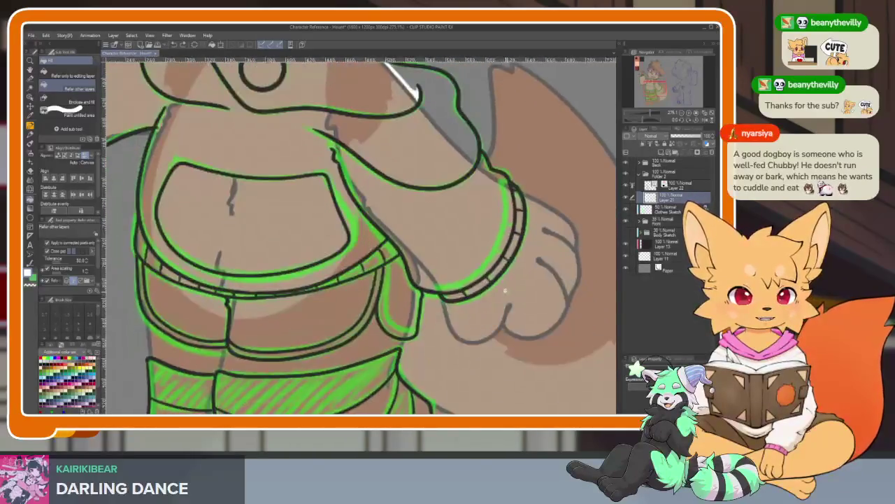
scroll(496, 327, "down", 1)
scroll(495, 326, "down", 1)
left_click(683, 186)
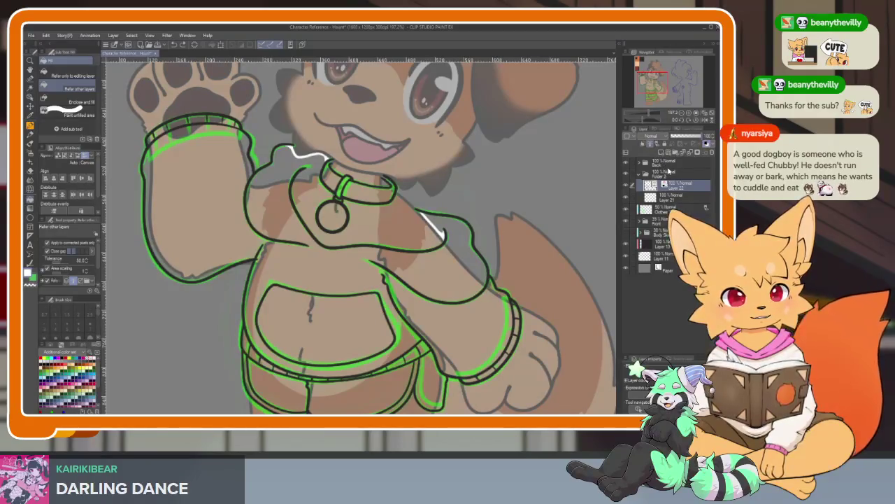
scroll(372, 318, "up", 1)
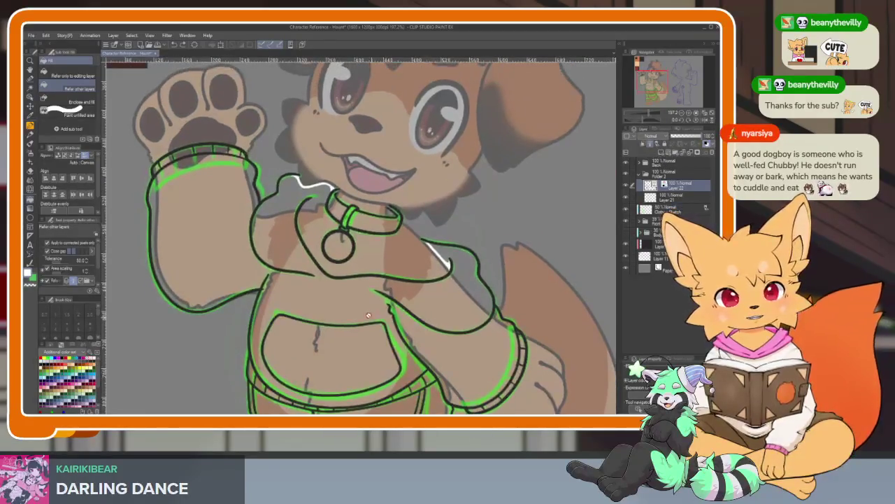
left_click(654, 198)
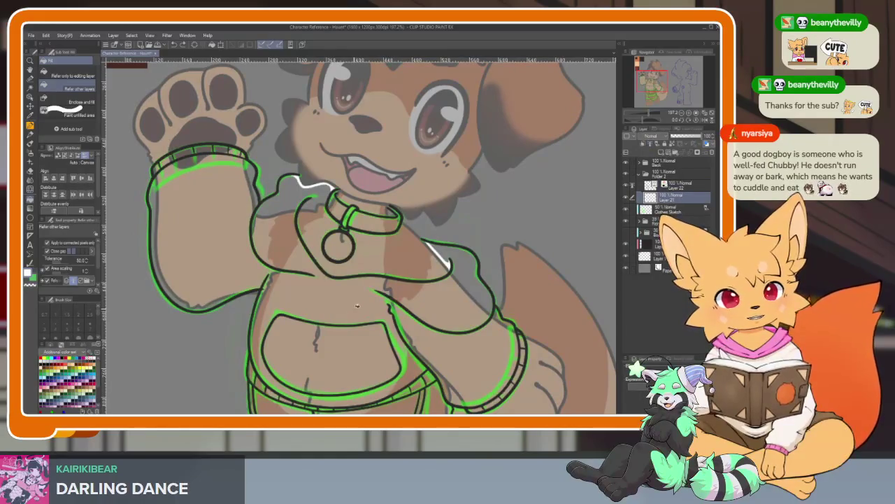
left_click(356, 306)
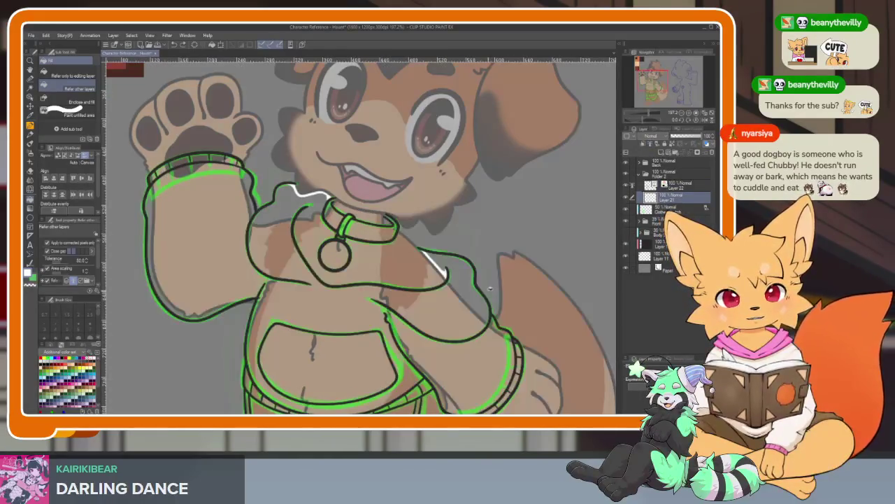
Step: Draw a pen stroke to seal the line-art gap by the collar
scroll(475, 308, "up", 2)
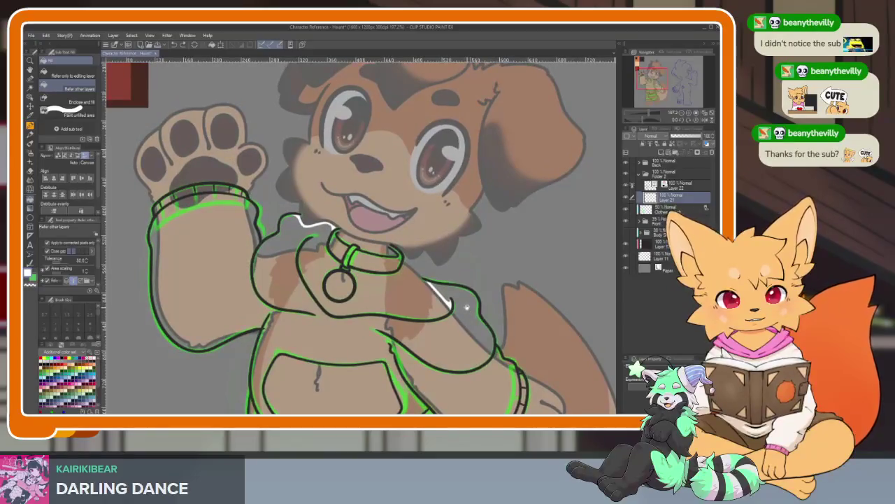
scroll(326, 233, "up", 6)
scroll(350, 266, "up", 3)
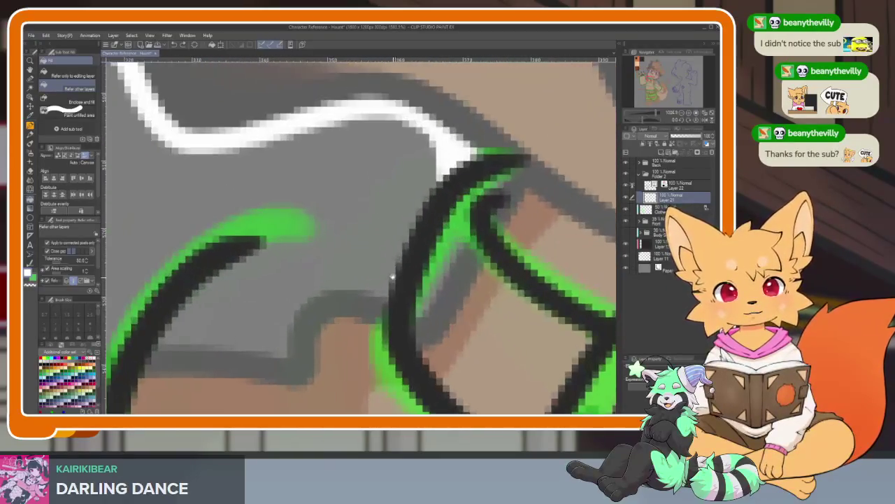
key("p")
mouse_move(404, 304)
left_mouse_down()
mouse_move(291, 357)
mouse_move(165, 338)
left_mouse_up()
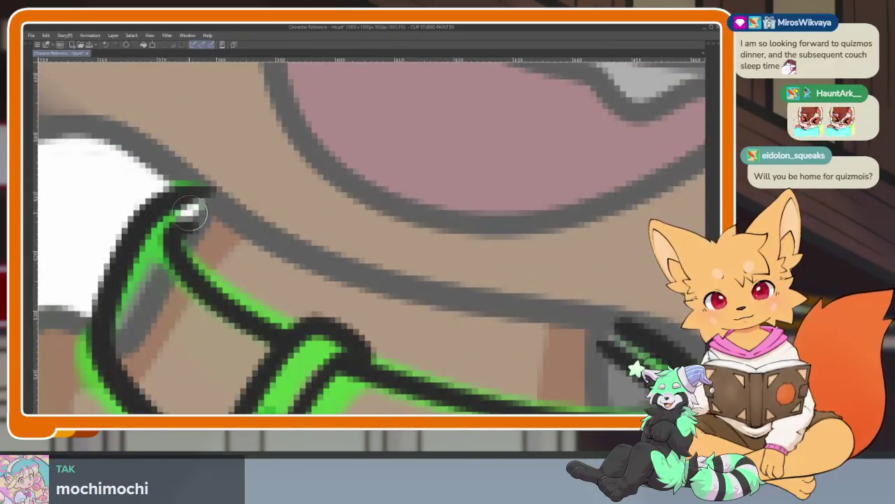
Step: Fill the collar band, buckle, ring and remaining collar section with white
scroll(194, 206, "right", 5)
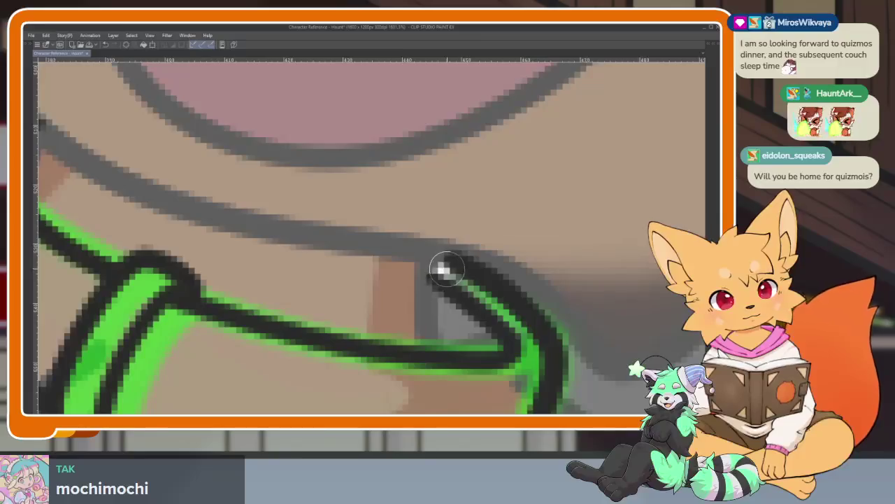
scroll(448, 268, "down", 3)
left_click(415, 336)
left_click(308, 273)
left_click(346, 314)
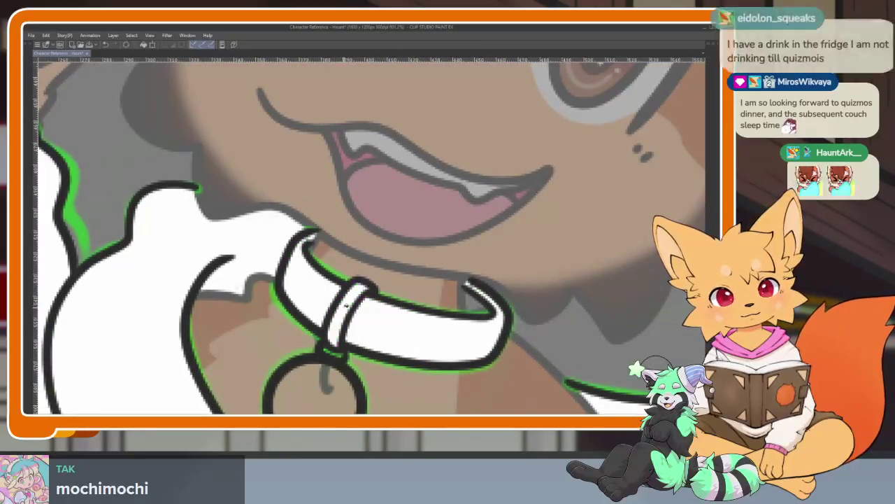
scroll(336, 315, "down", 3)
left_click(326, 312)
Step: Brush white into the leftover gaps at the collar-ring junction and collar end
scroll(326, 313, "up", 5)
left_click_drag(334, 270, 385, 288)
scroll(388, 288, "down", 5)
scroll(457, 319, "up", 2)
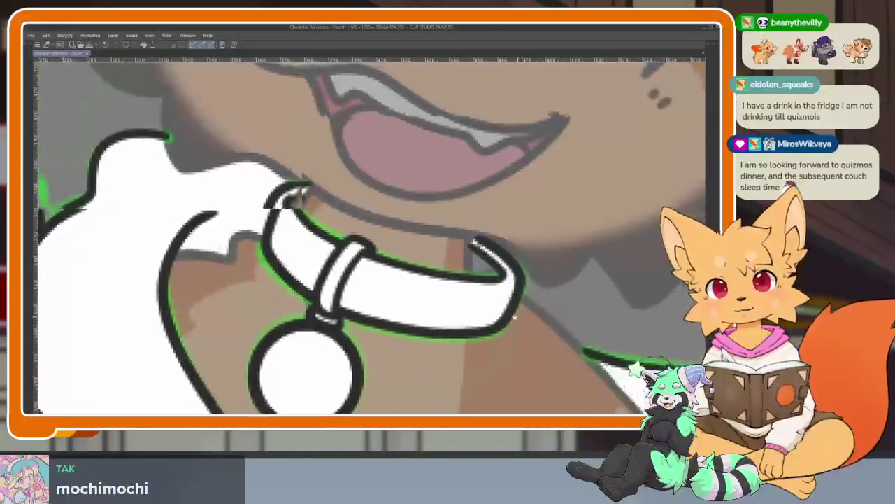
scroll(457, 318, "up", 2)
scroll(457, 319, "up", 1)
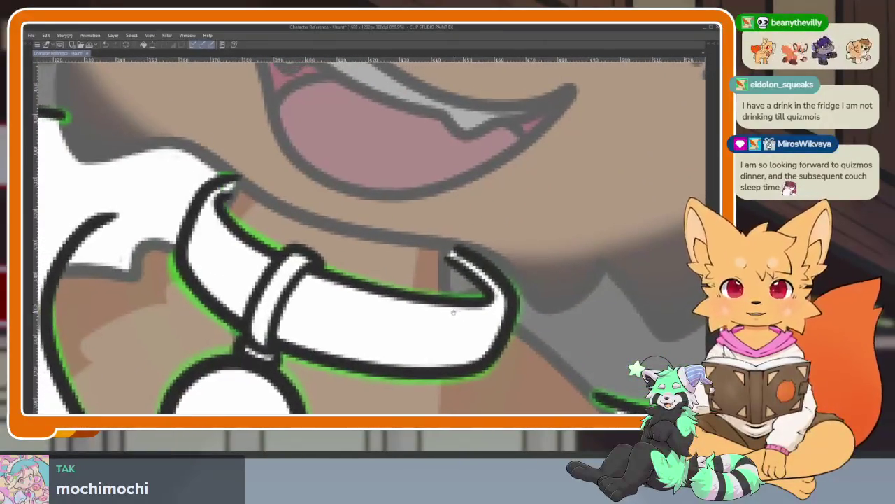
scroll(451, 311, "up", 1)
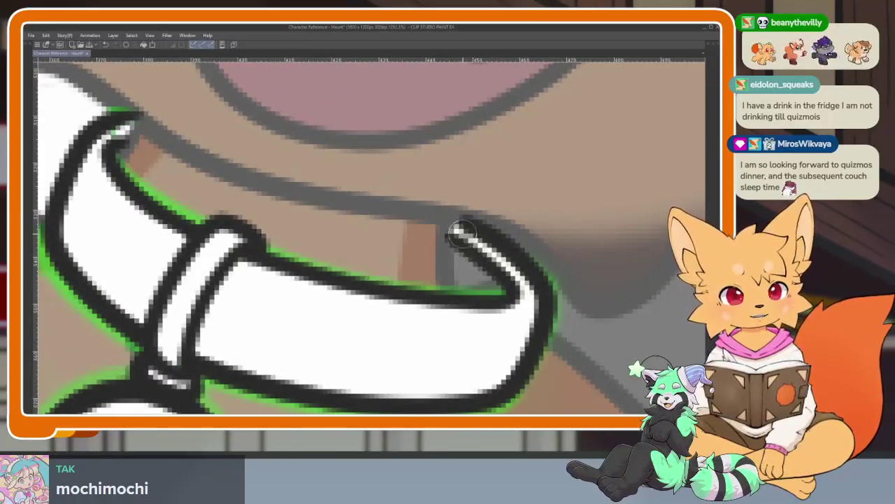
scroll(502, 338, "down", 2)
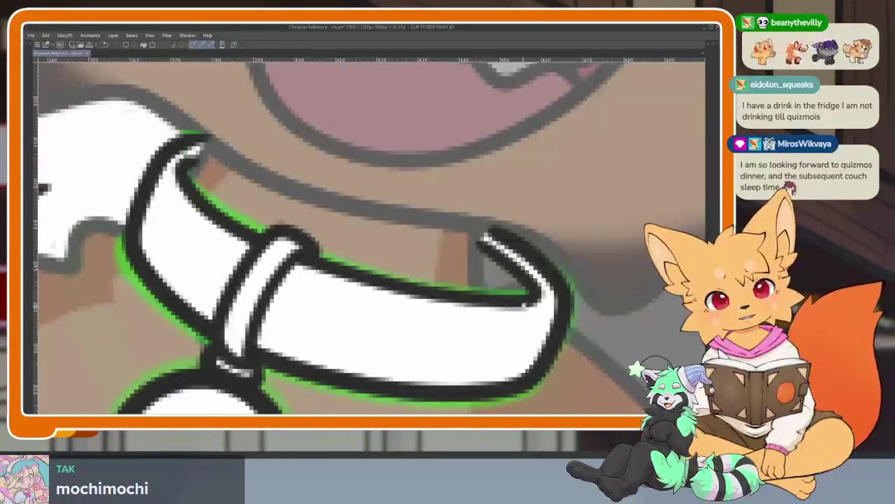
scroll(464, 242, "up", 3)
left_click_drag(464, 242, 452, 308)
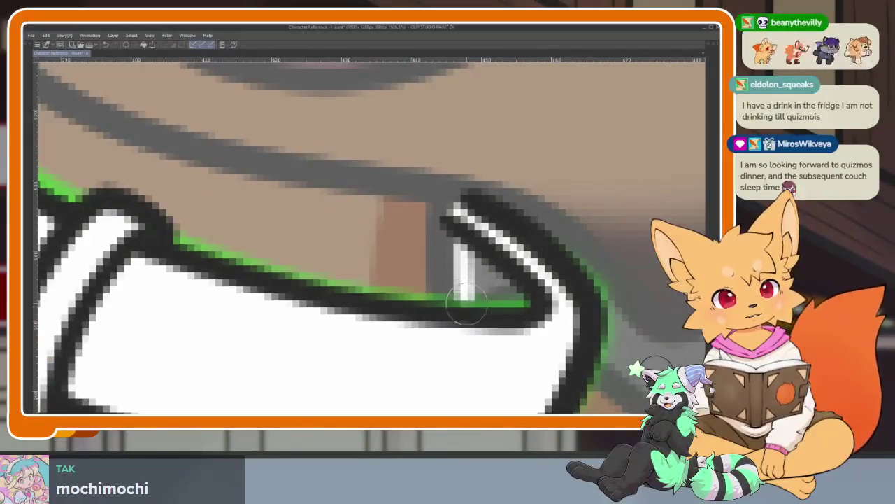
left_click_drag(483, 252, 483, 276)
scroll(483, 277, "down", 2)
scroll(384, 280, "up", 2)
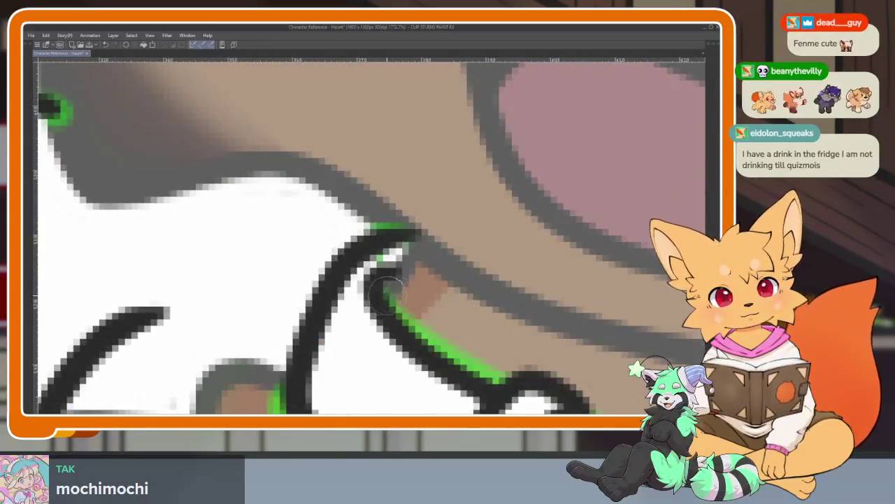
scroll(383, 287, "down", 3)
scroll(404, 305, "up", 3)
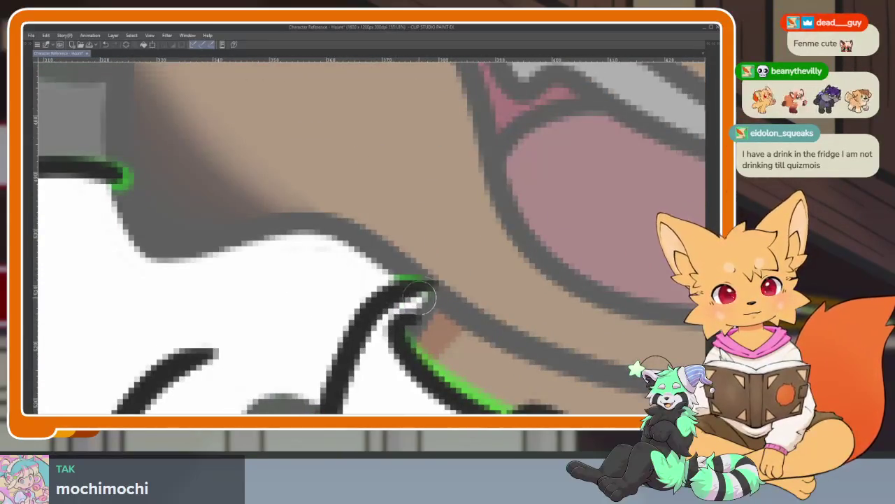
scroll(420, 316, "down", 3)
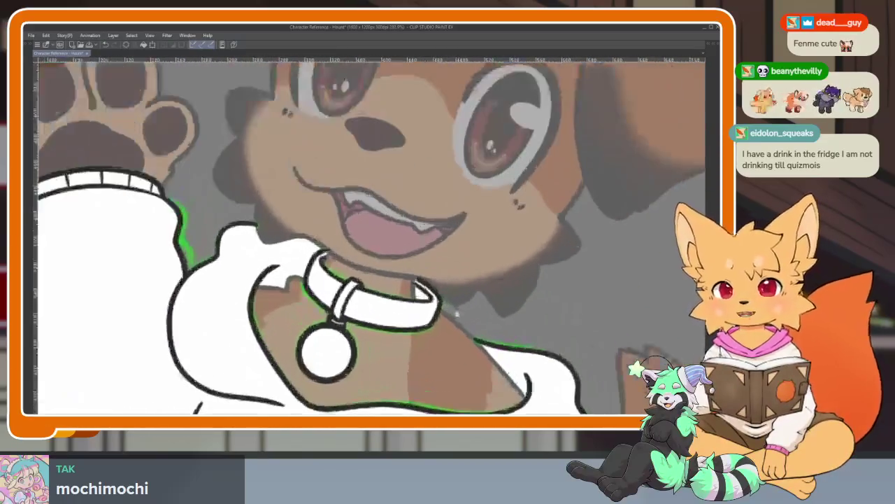
scroll(466, 310, "down", 2)
scroll(475, 308, "down", 2)
scroll(490, 302, "down", 2)
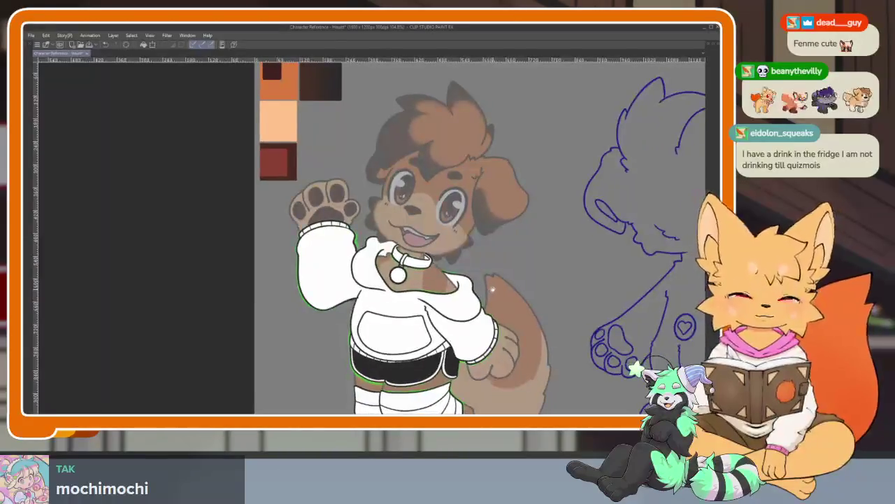
mouse_move(494, 299)
left_mouse_down()
mouse_move(440, 303)
mouse_move(417, 315)
left_mouse_up()
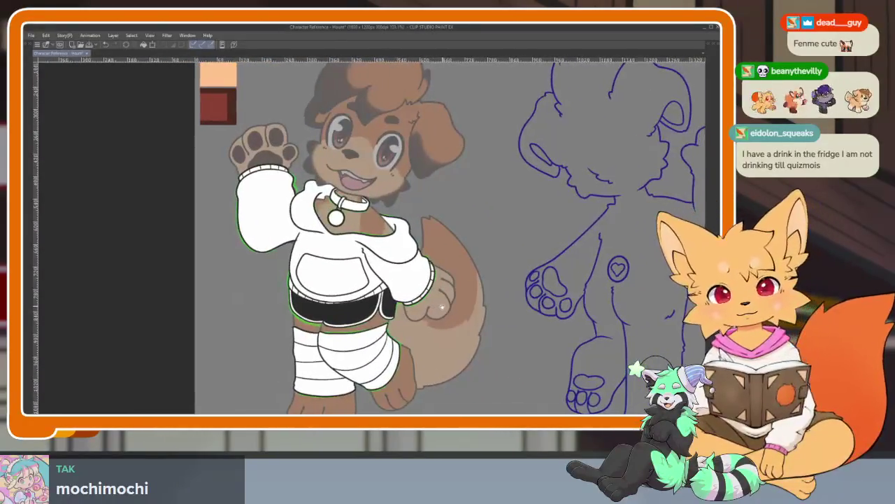
key("Tab")
left_click(669, 210)
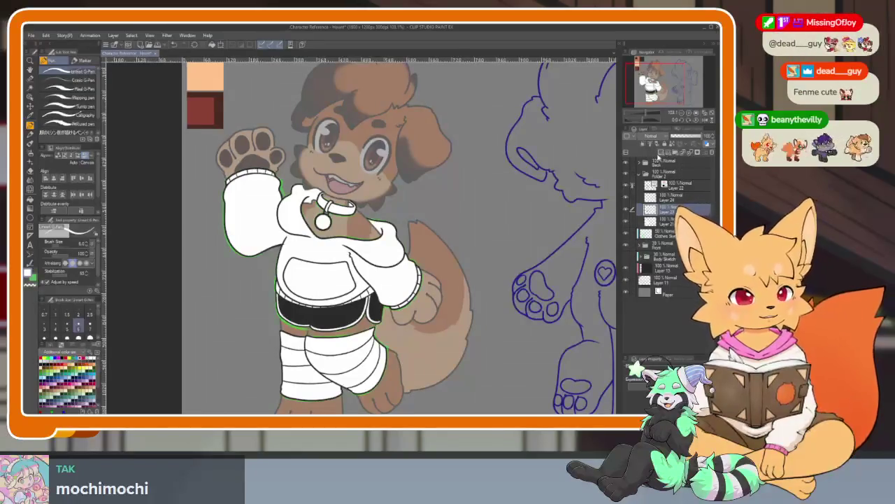
left_click(656, 154)
key("ctrl+z")
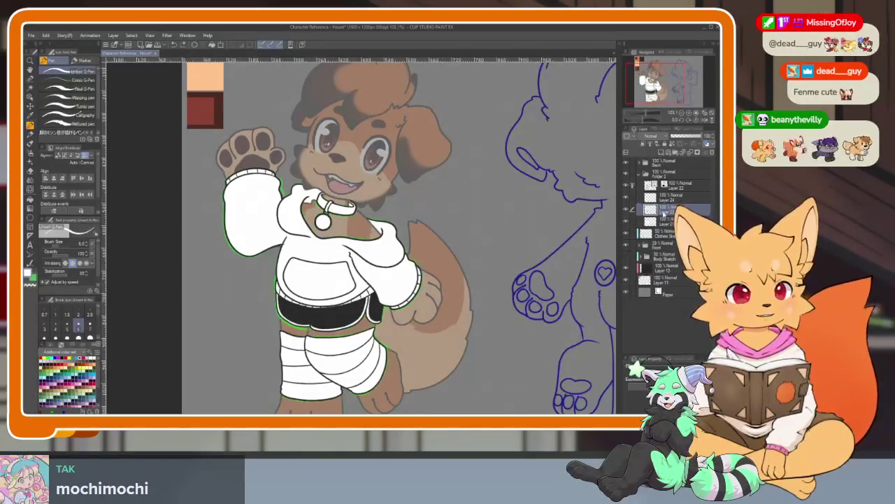
left_click(666, 199)
key("Tab")
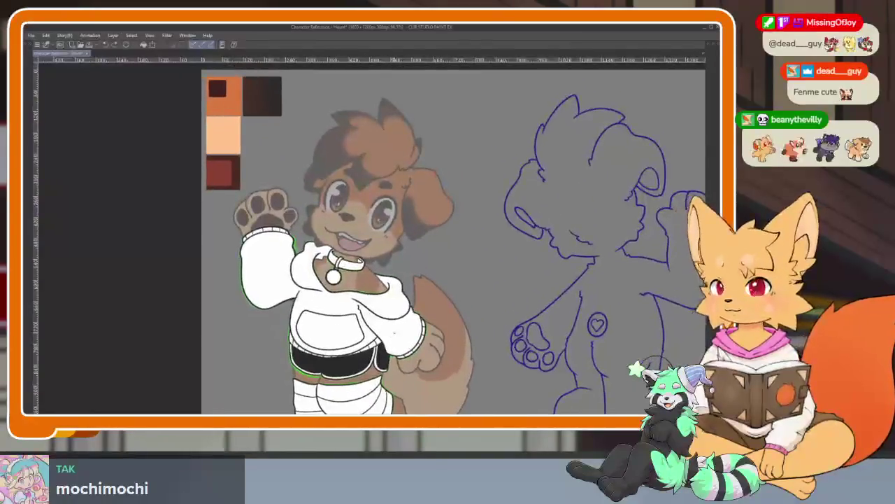
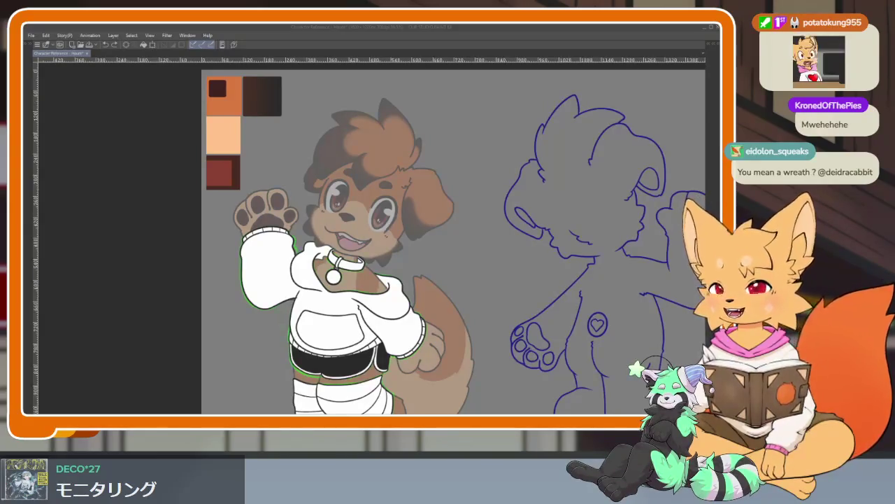
Step: Zoom the canvas in on the dog's bandaged legs
left_click(371, 61)
left_click_drag(445, 329, 428, 283)
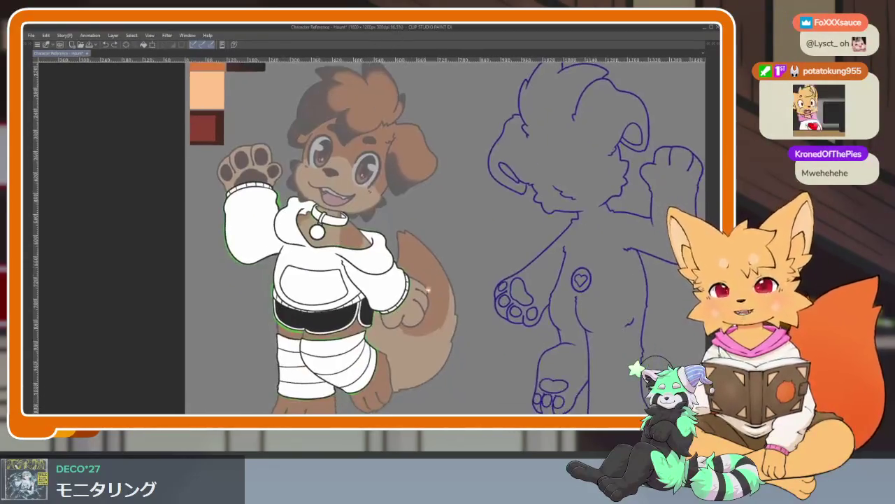
scroll(355, 344, "up", 3)
scroll(355, 344, "up", 2)
scroll(355, 344, "up", 2)
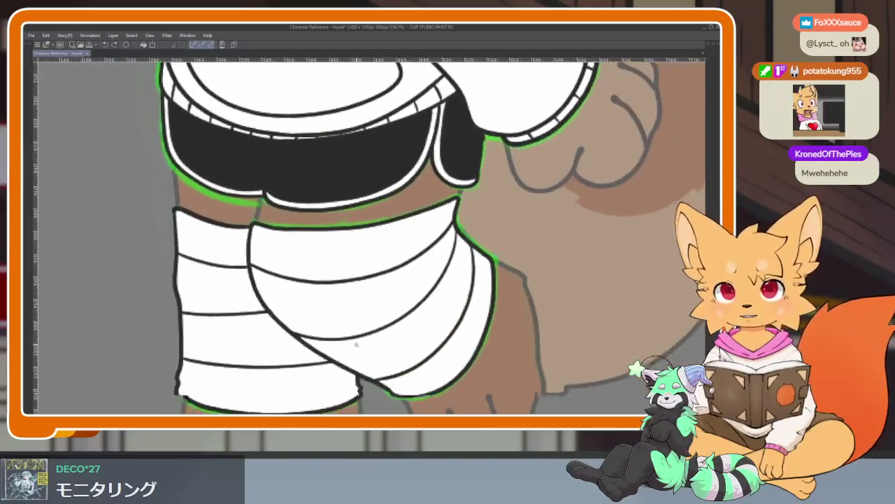
scroll(355, 344, "up", 1)
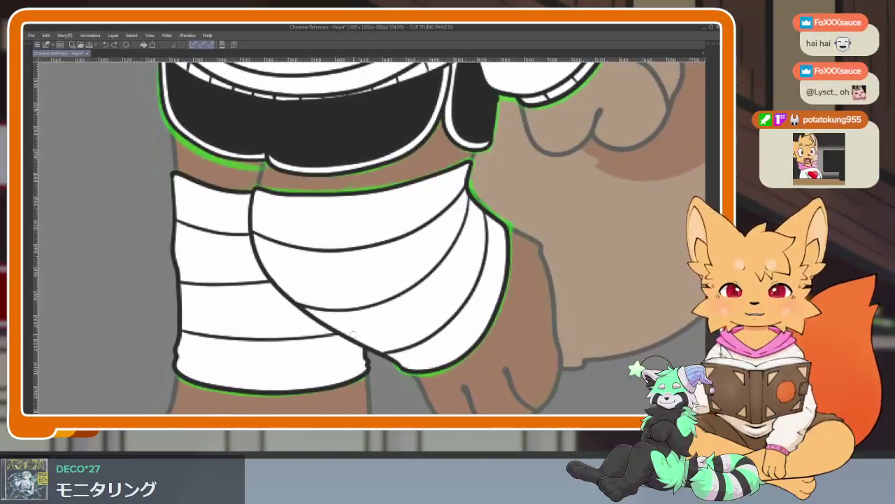
Step: Select Layer 22 and toggle its visibility off and on to compare the green outline
key("Tab")
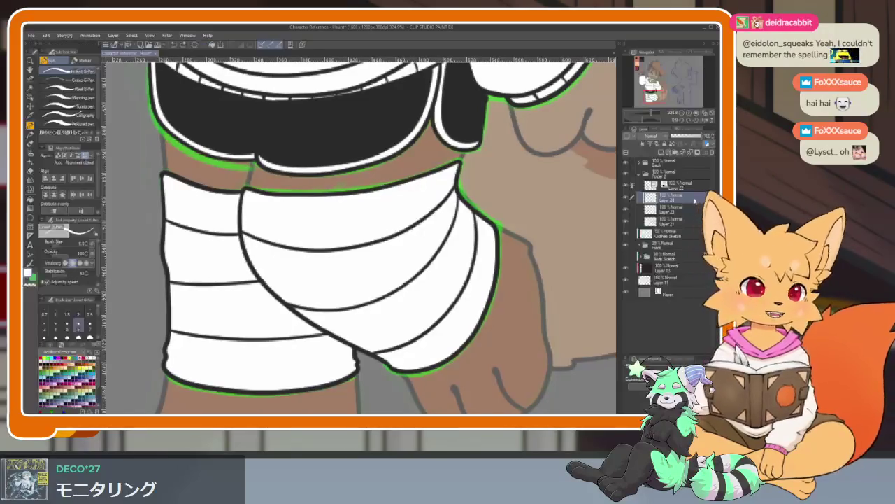
left_click(669, 186)
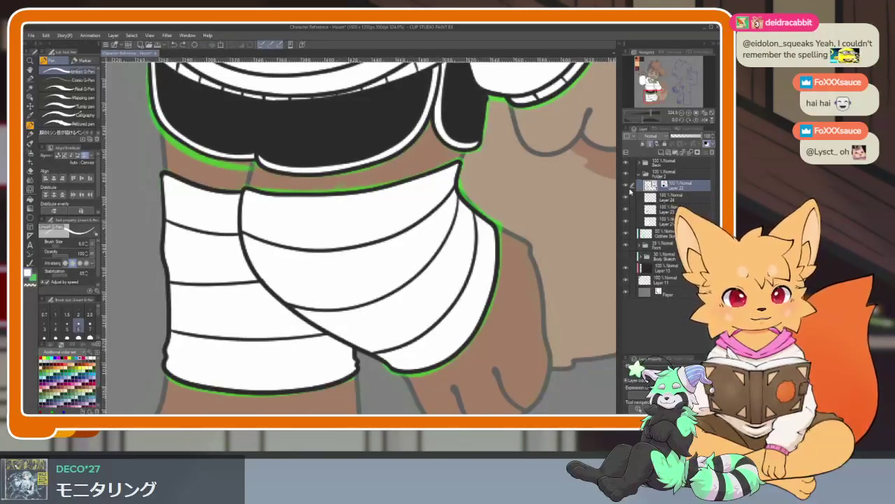
left_click(628, 186)
left_click(628, 186)
key("Tab")
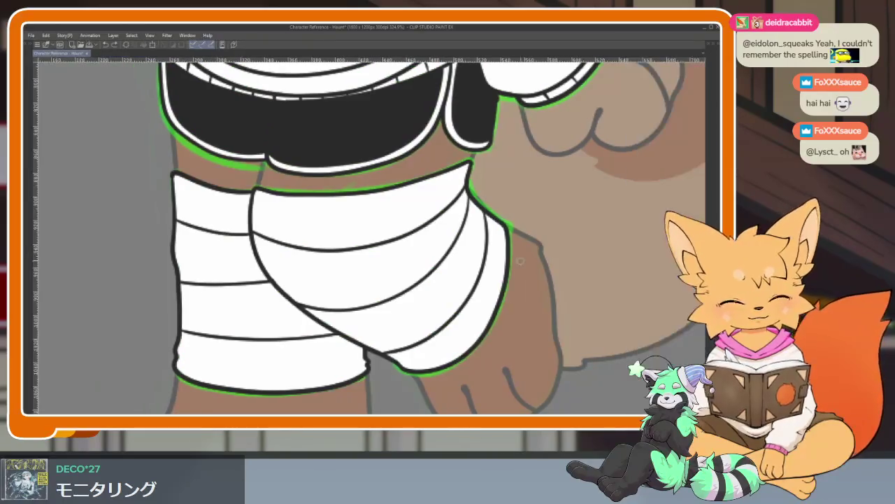
key("Tab")
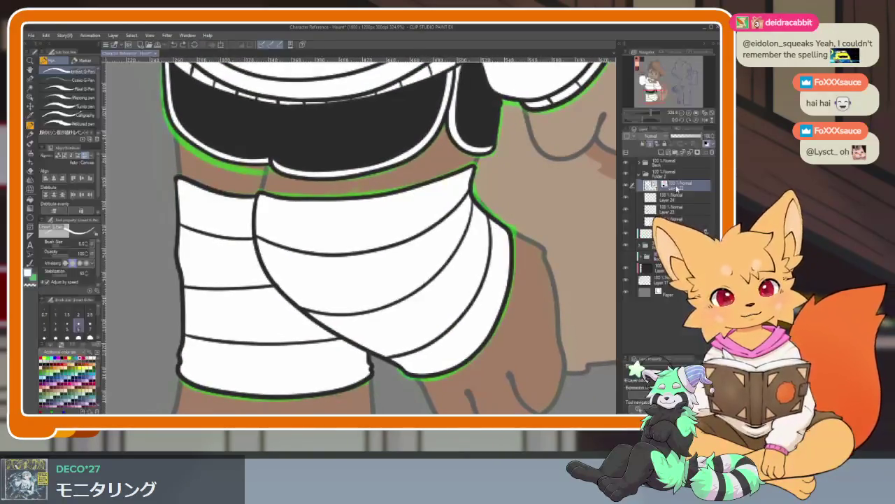
key("Tab")
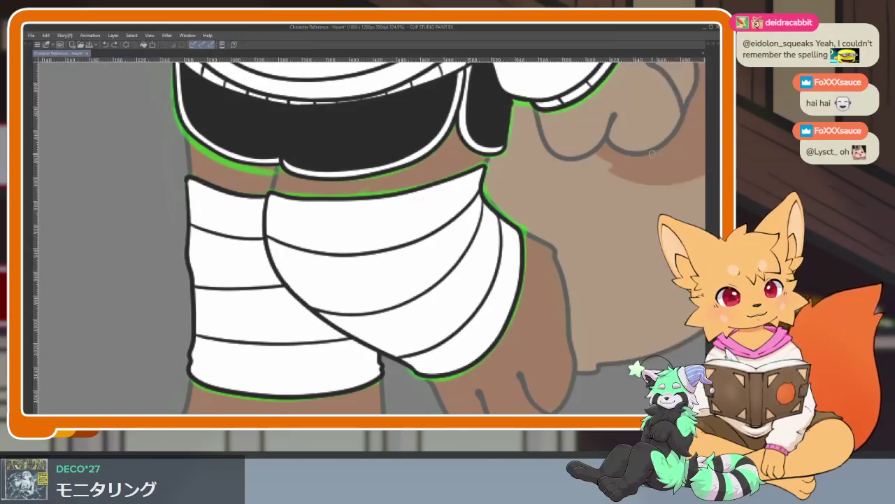
Step: Pan along the bandage wraps, then bring the tool, brush and layer panels back
scroll(438, 261, "up", 2)
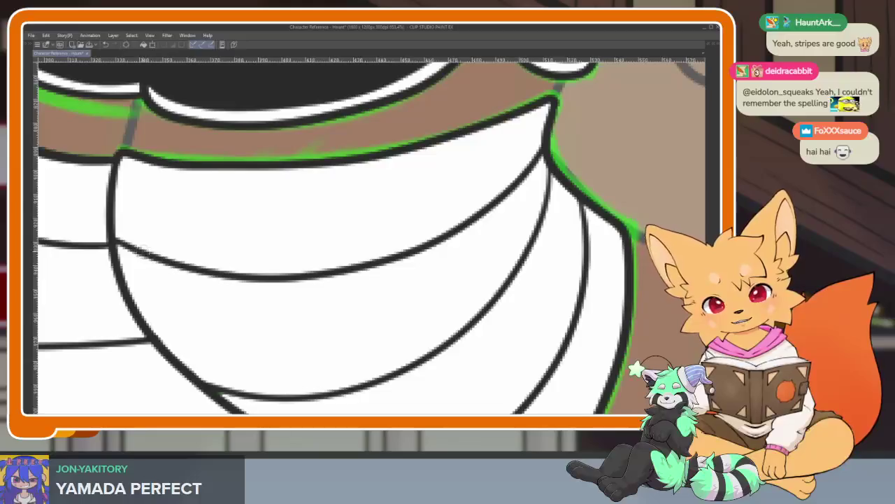
scroll(492, 266, "down", 3)
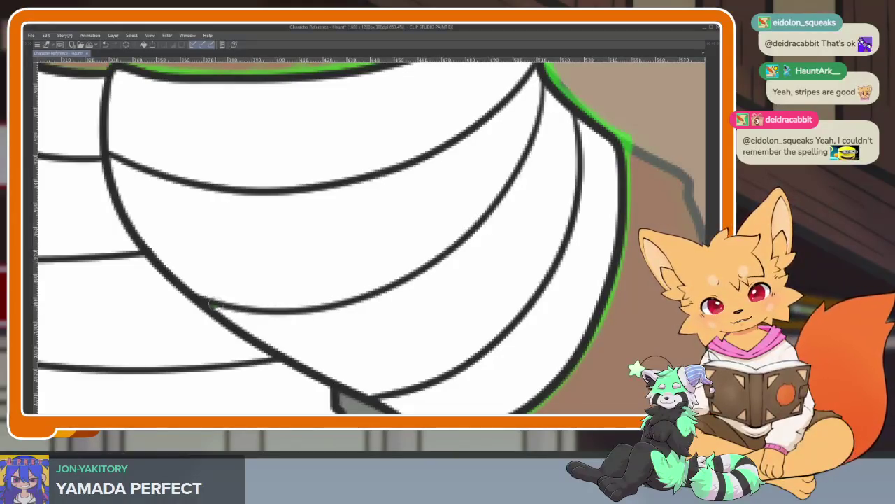
left_click_drag(573, 117, 512, 104)
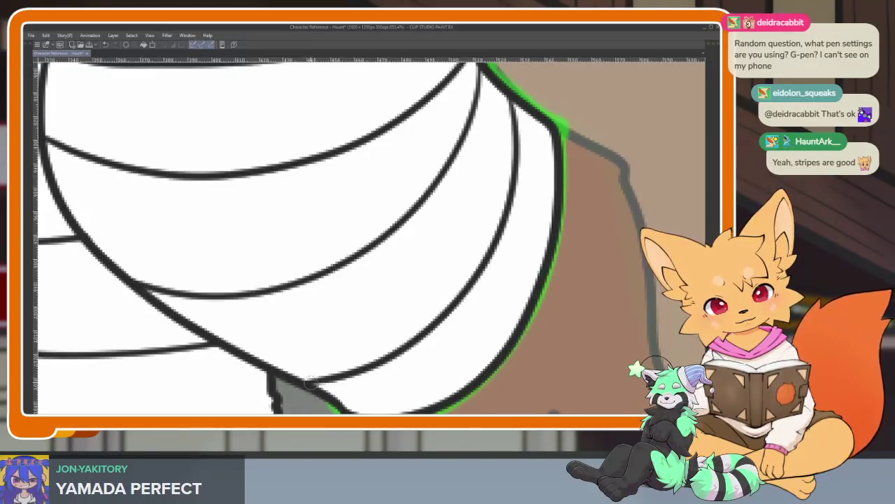
scroll(308, 381, "down", 3)
scroll(386, 316, "up", 4)
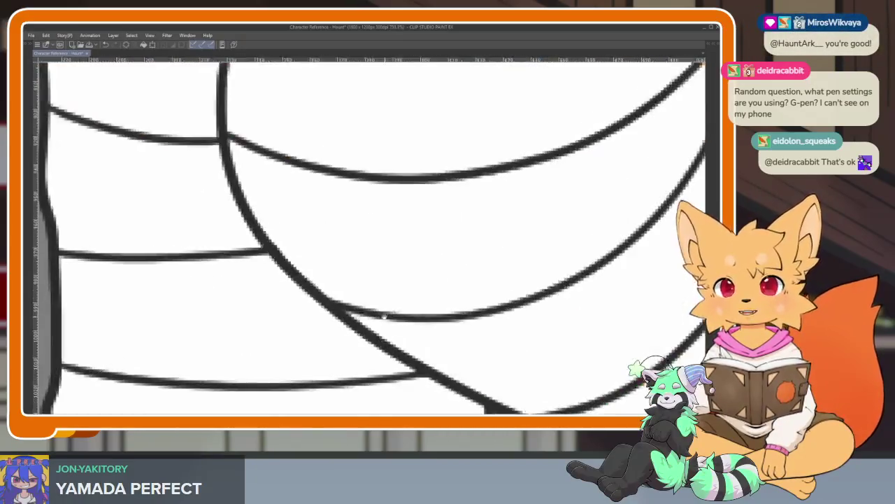
scroll(385, 316, "down", 3)
scroll(387, 326, "up", 1)
scroll(389, 335, "up", 1)
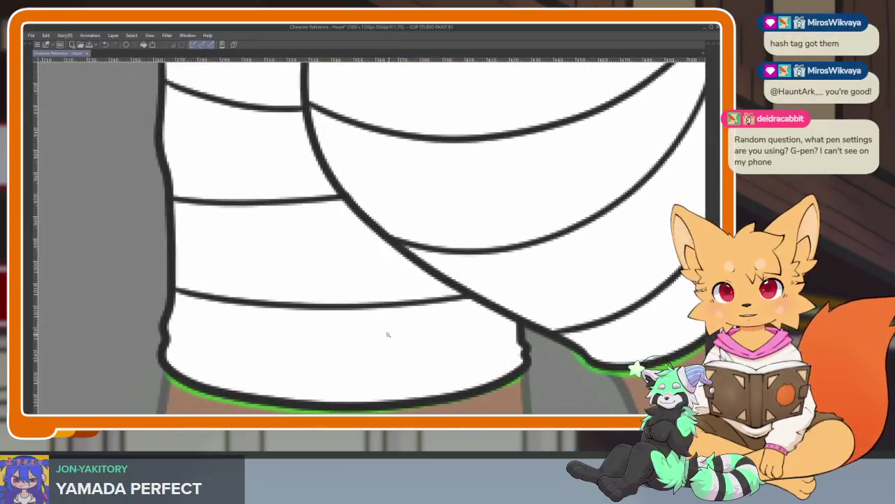
scroll(389, 335, "down", 1)
key("Tab")
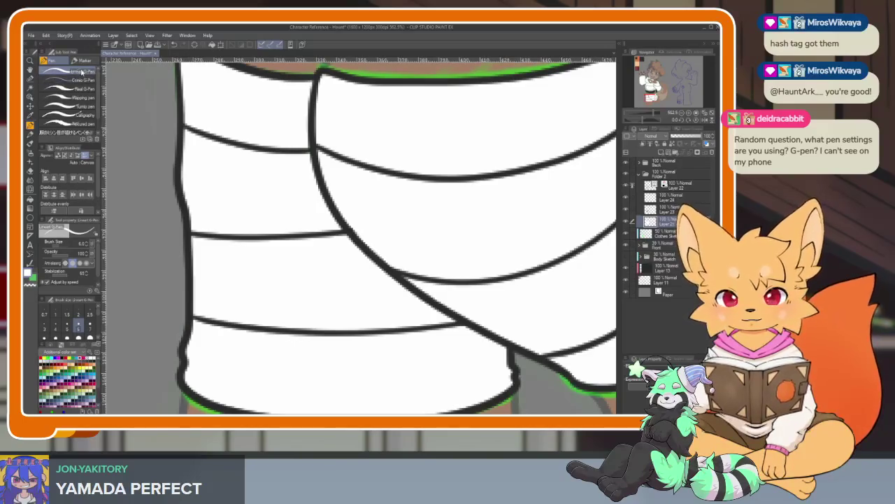
right_click(87, 72)
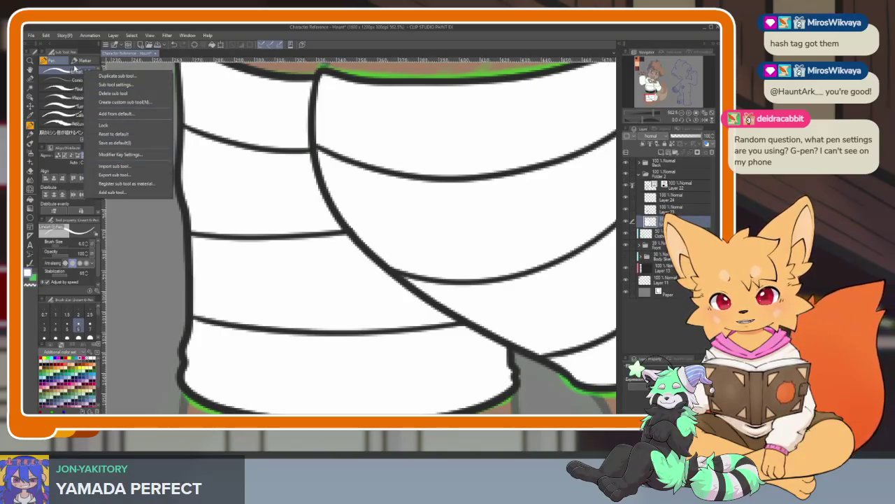
left_click(75, 72)
right_click(89, 71)
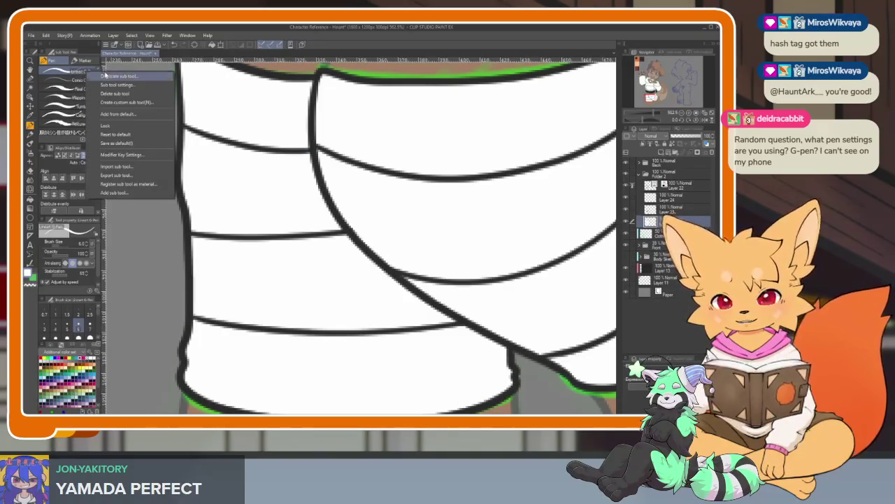
left_click(75, 73)
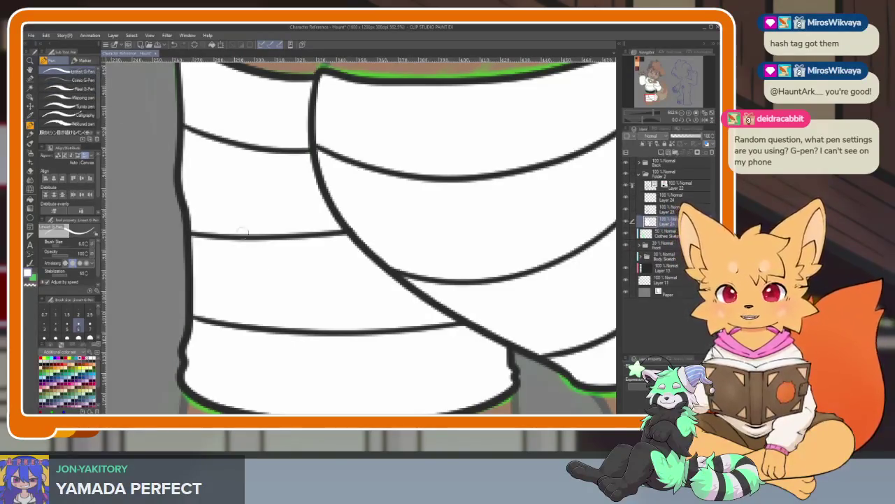
left_click_drag(372, 296, 352, 287)
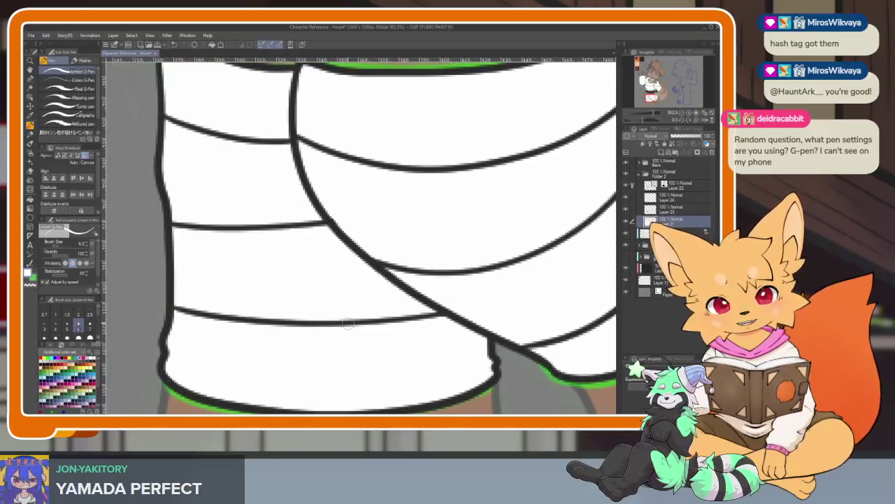
scroll(178, 308, "up", 2)
scroll(181, 299, "up", 2)
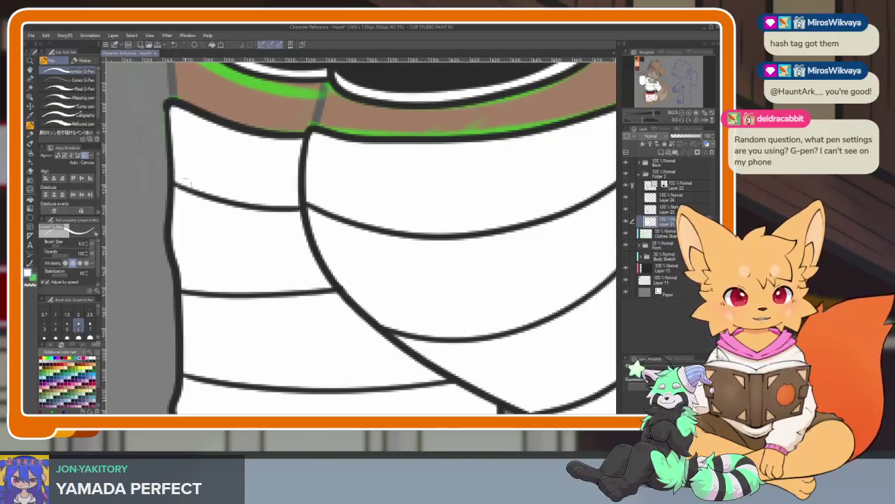
left_click_drag(312, 207, 313, 235)
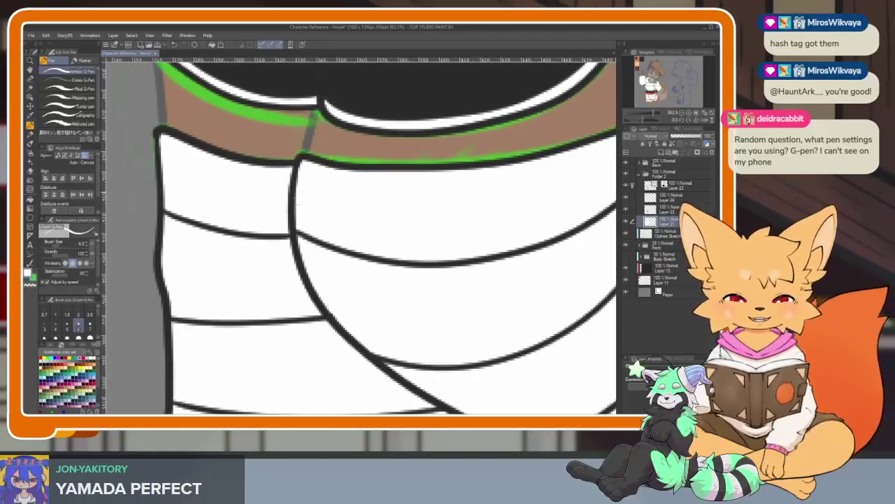
scroll(350, 280, "down", 10)
scroll(407, 301, "up", 2)
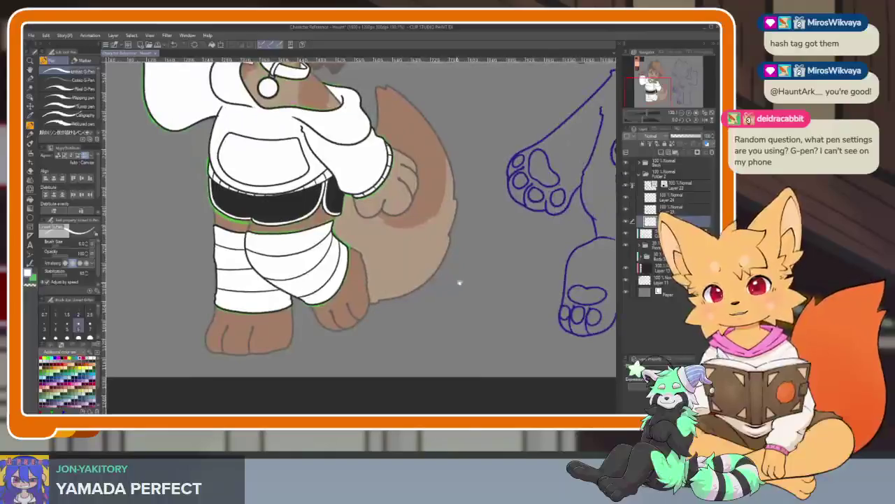
key("b")
left_click_drag(380, 346, 495, 245)
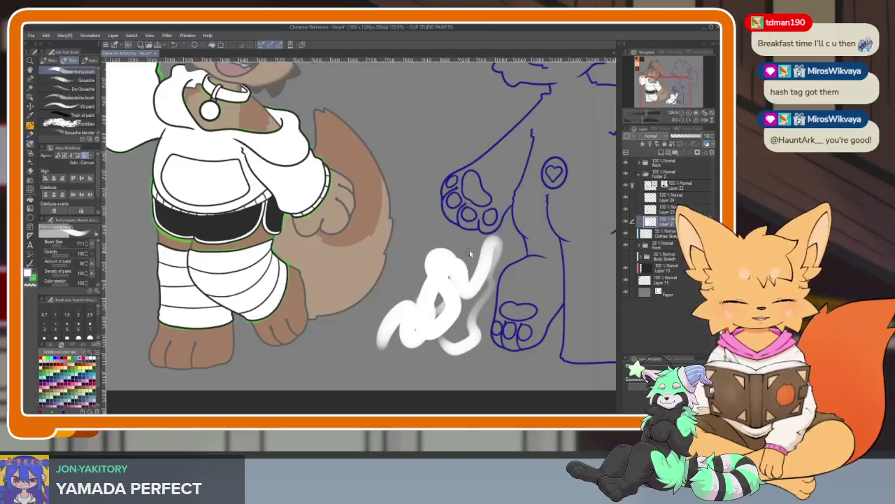
key("ctrl+z")
left_click_drag(493, 281, 455, 285)
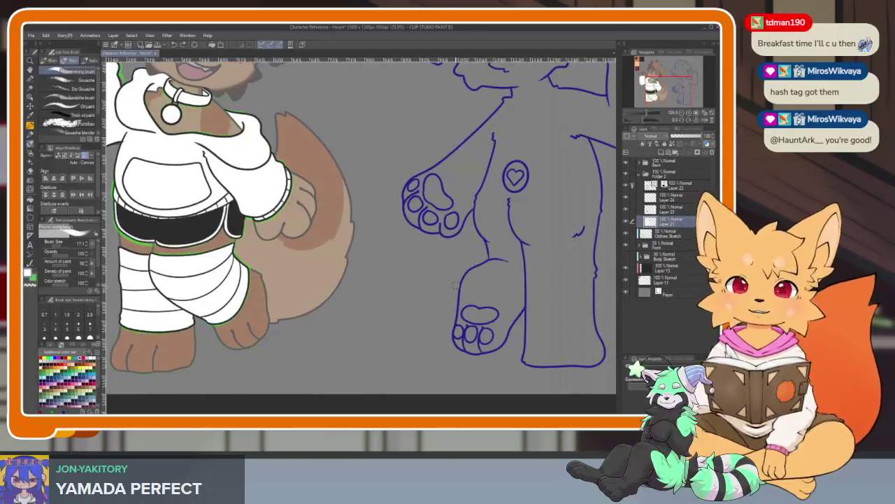
mouse_move(374, 308)
left_mouse_down()
mouse_move(401, 293)
mouse_move(361, 321)
mouse_move(406, 312)
left_mouse_up()
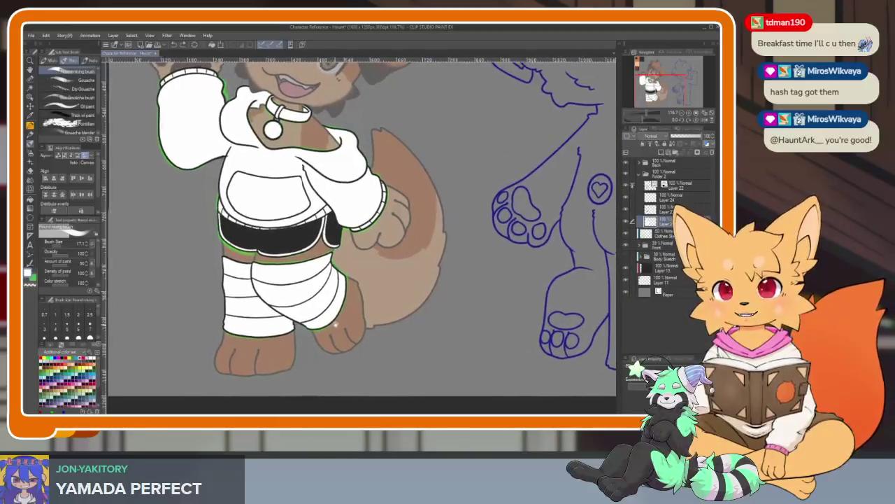
scroll(350, 280, "up", 5)
key("p")
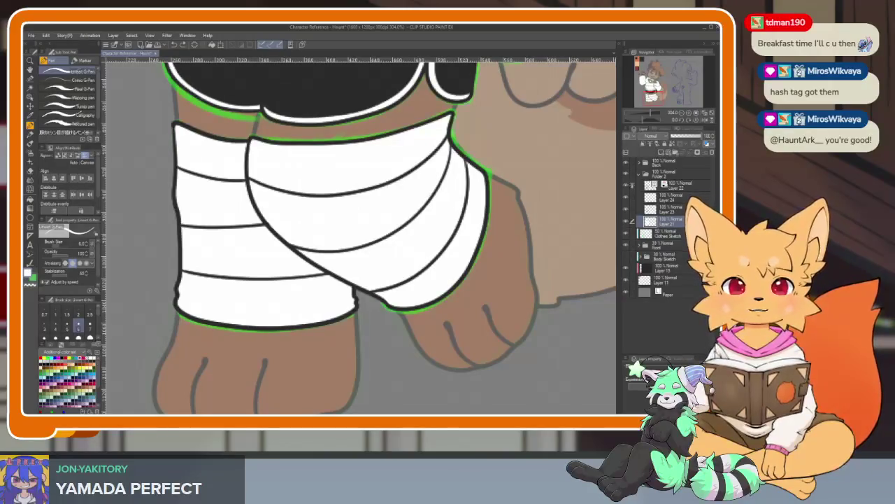
left_click_drag(295, 86, 316, 170)
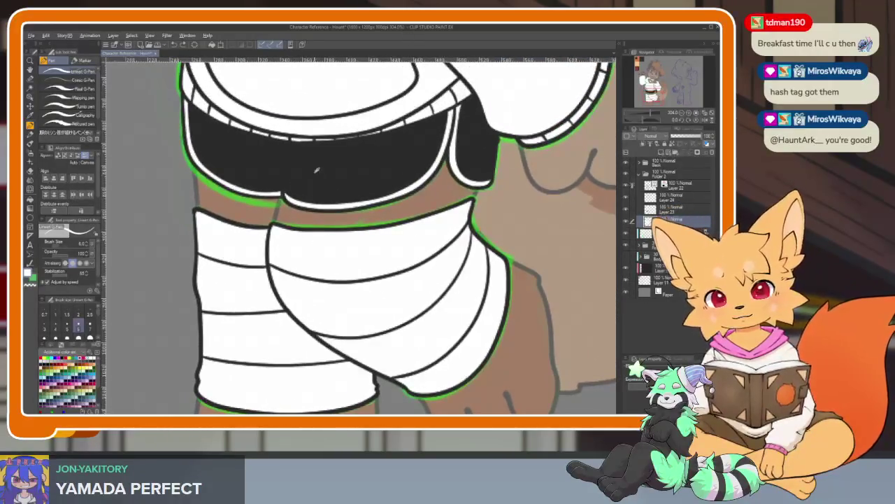
scroll(228, 300, "up", 3)
key("alt+bracketright")
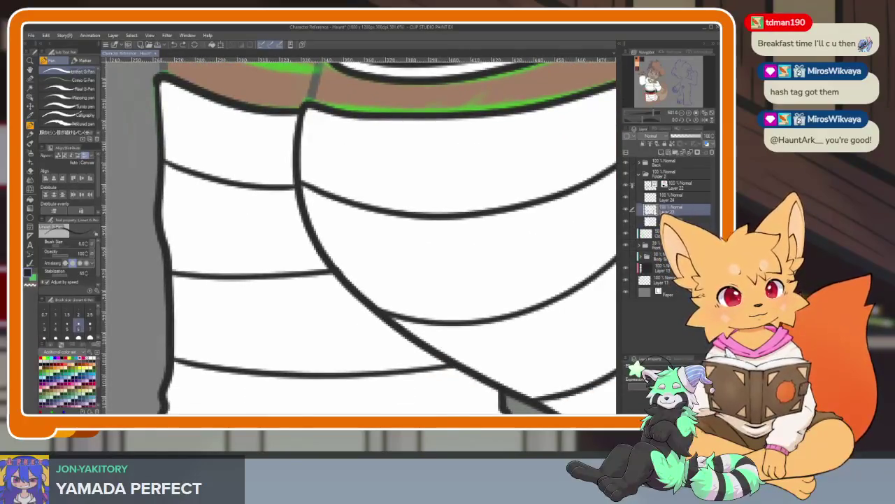
scroll(476, 274, "down", 5)
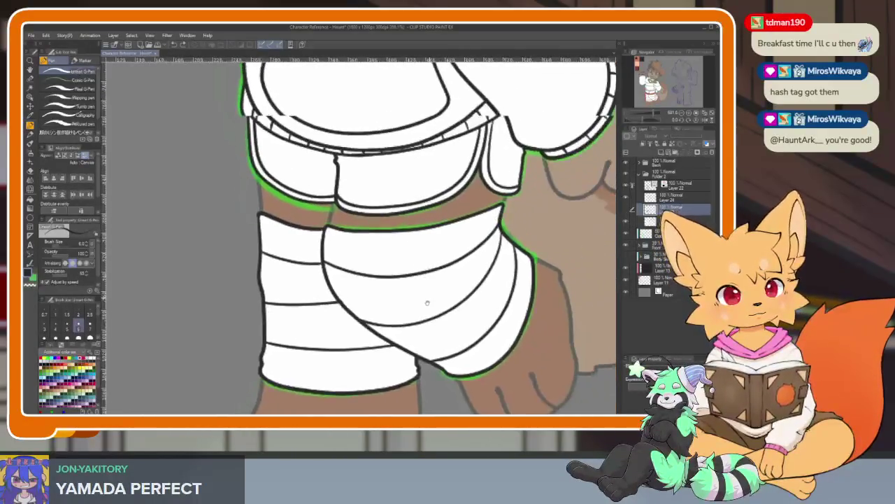
left_click(628, 224)
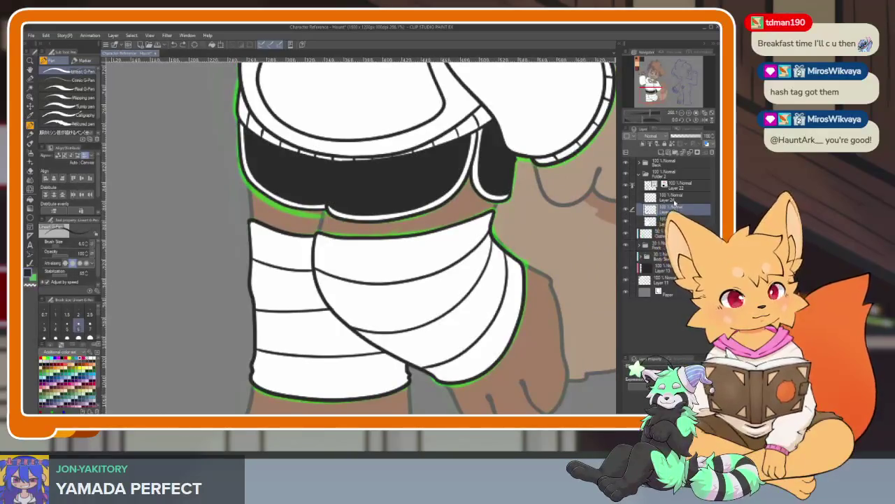
Step: On the layer above, fill four alternating bandage stripes with black
key("alt+bracketright")
key("g")
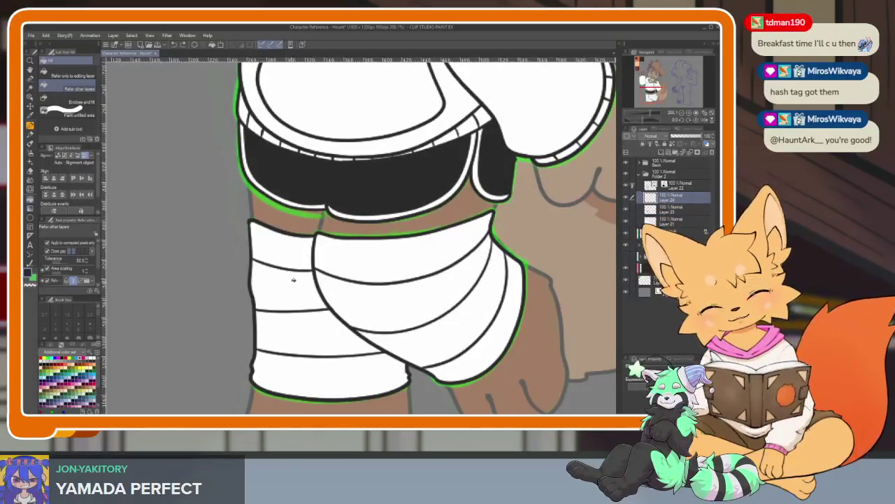
left_click(295, 287)
left_click(314, 366)
left_click(406, 273)
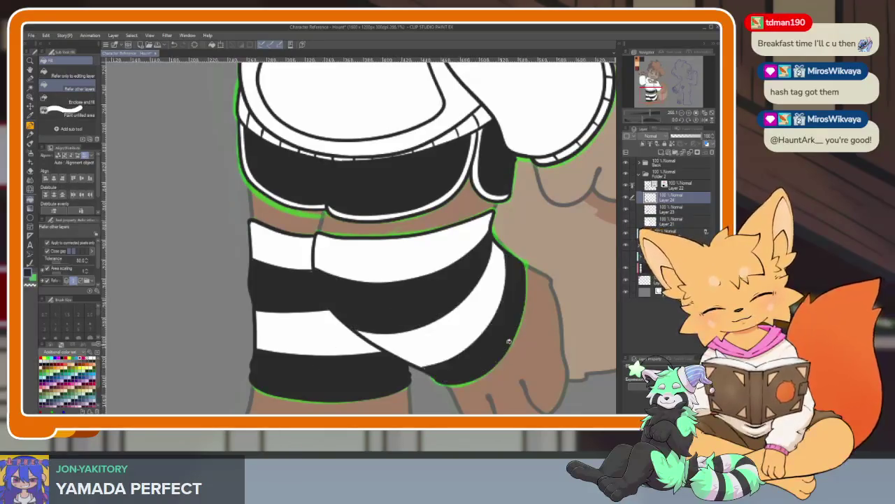
left_click(505, 340)
scroll(517, 329, "down", 5)
scroll(397, 357, "up", 8)
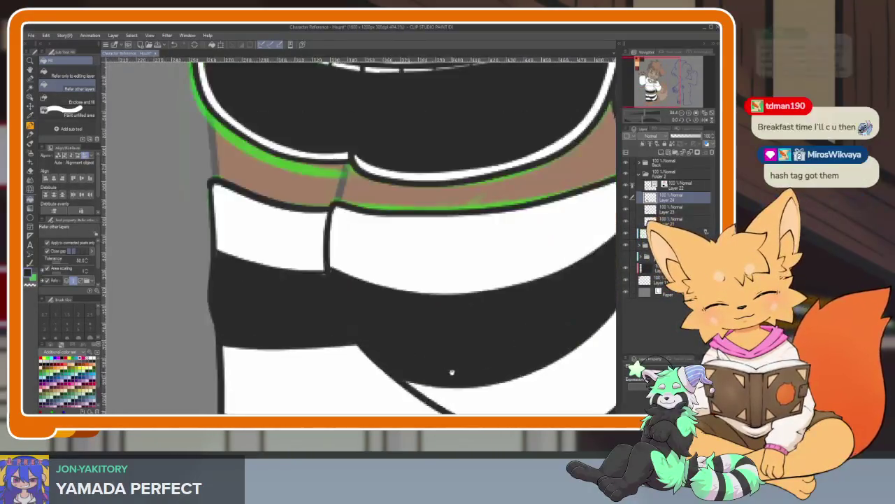
Step: Return to the G-Pen and bring the upper sock stripes into view
key("p")
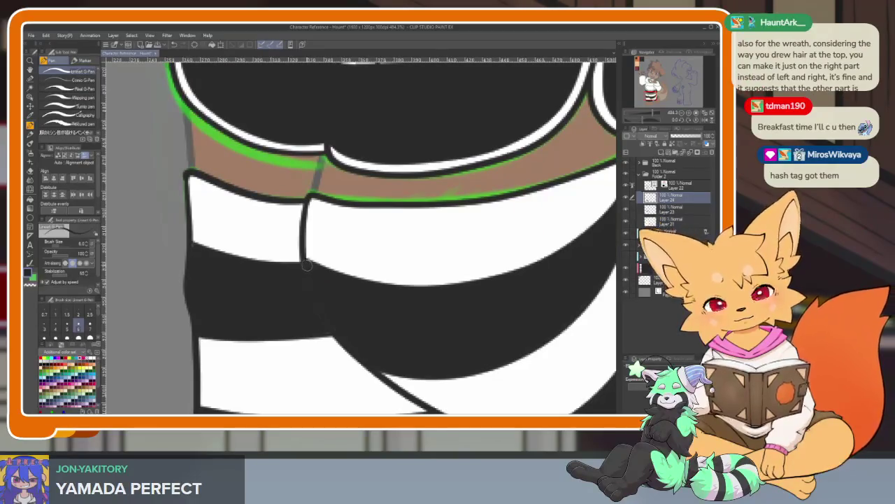
scroll(287, 279, "down", 2)
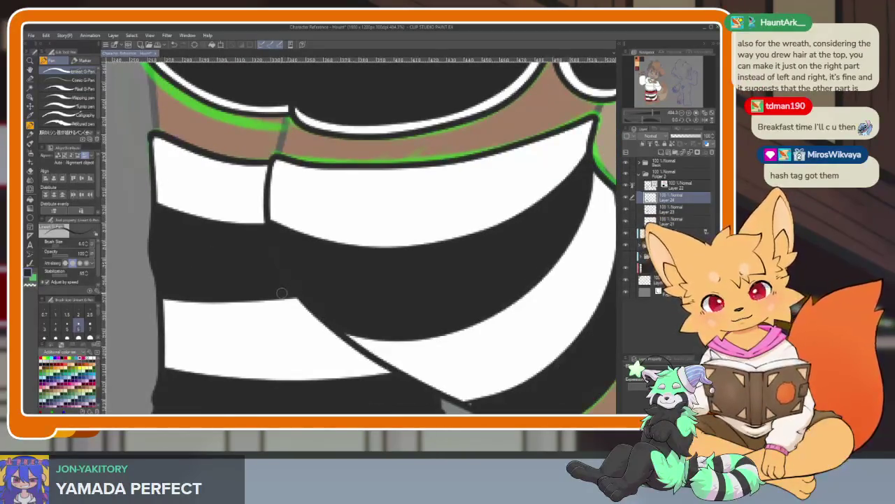
scroll(445, 326, "down", 3)
scroll(406, 350, "down", 2)
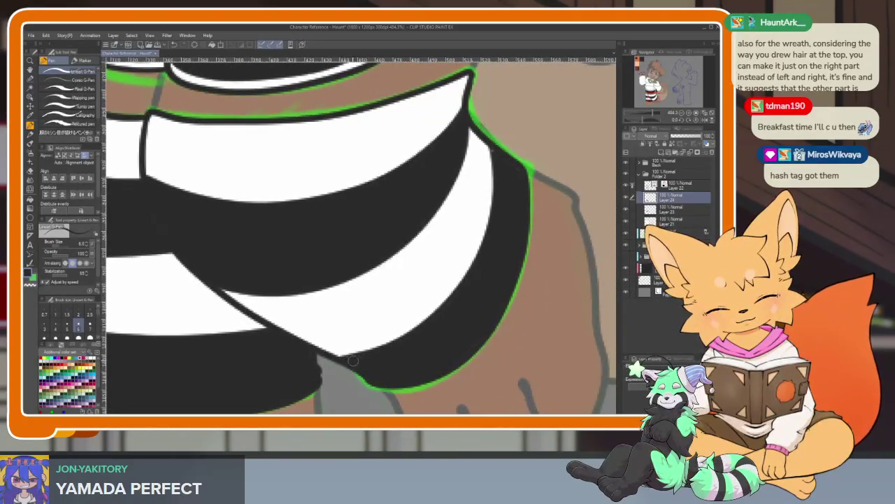
left_click_drag(315, 373, 430, 312)
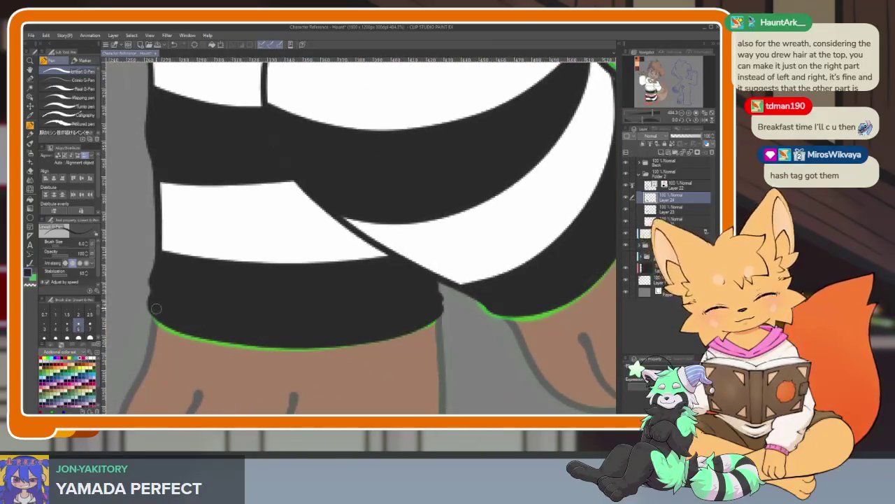
mouse_move(457, 275)
left_mouse_down()
mouse_move(464, 296)
mouse_move(409, 304)
mouse_move(403, 315)
left_mouse_up()
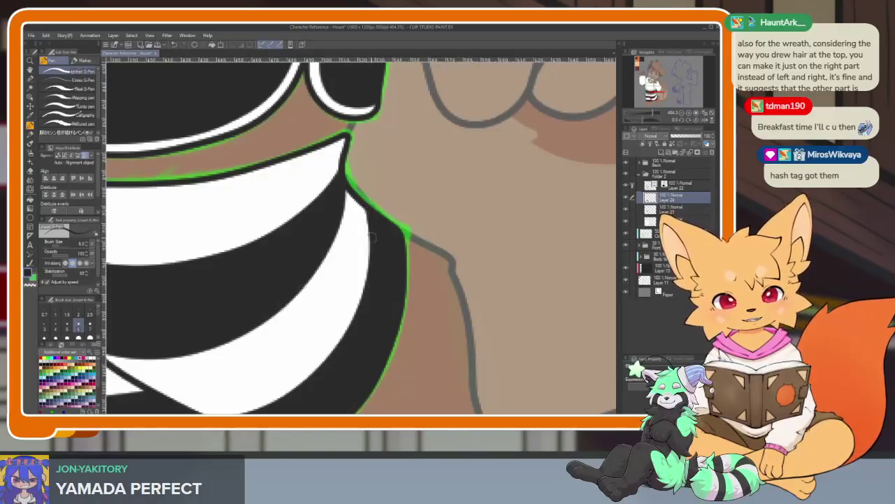
Step: Inspect the striped sock up to the brown band above the stripes
scroll(379, 223, "down", 2)
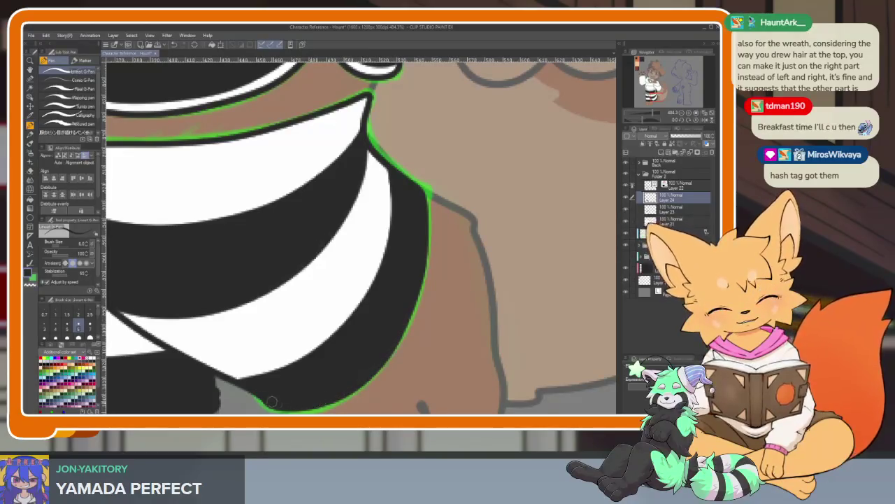
scroll(452, 256, "up", 1)
scroll(416, 224, "left", 1)
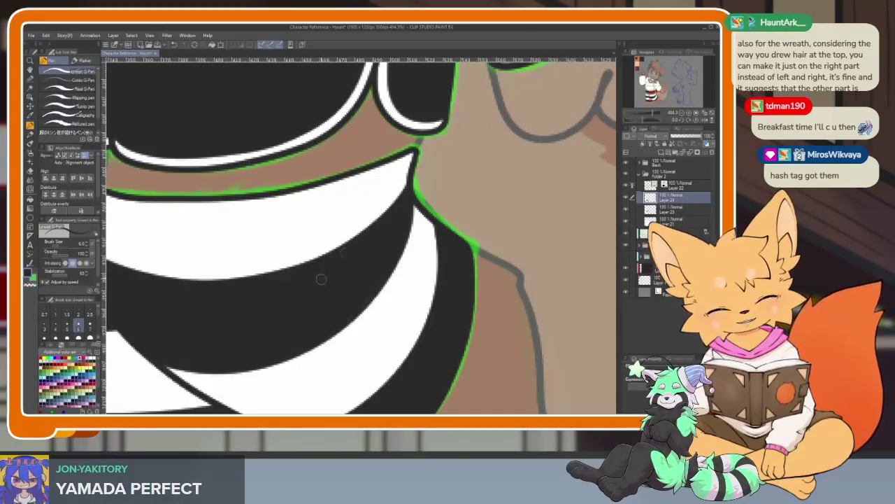
scroll(314, 286, "up", 1)
scroll(395, 288, "up", 1)
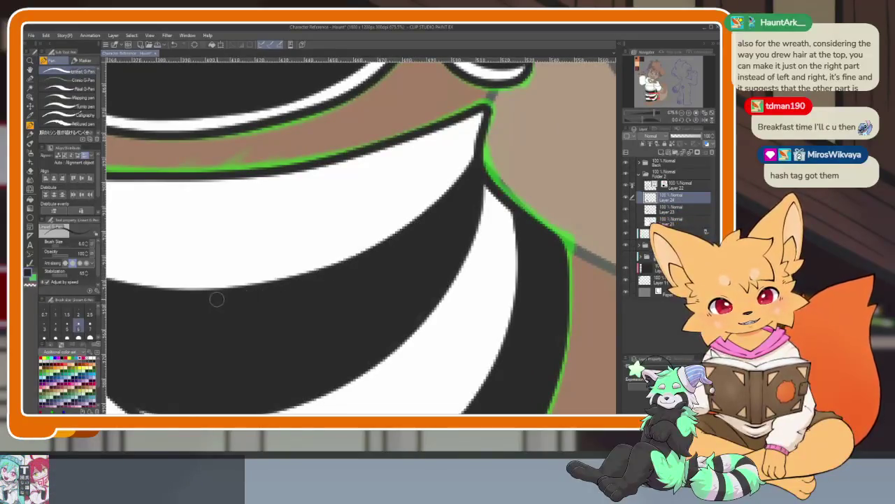
scroll(217, 299, "up", 1)
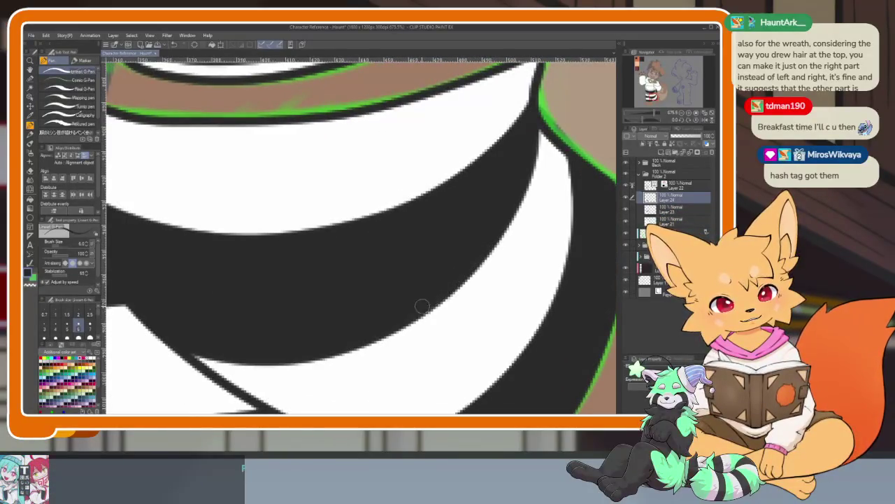
scroll(420, 320, "left", 3)
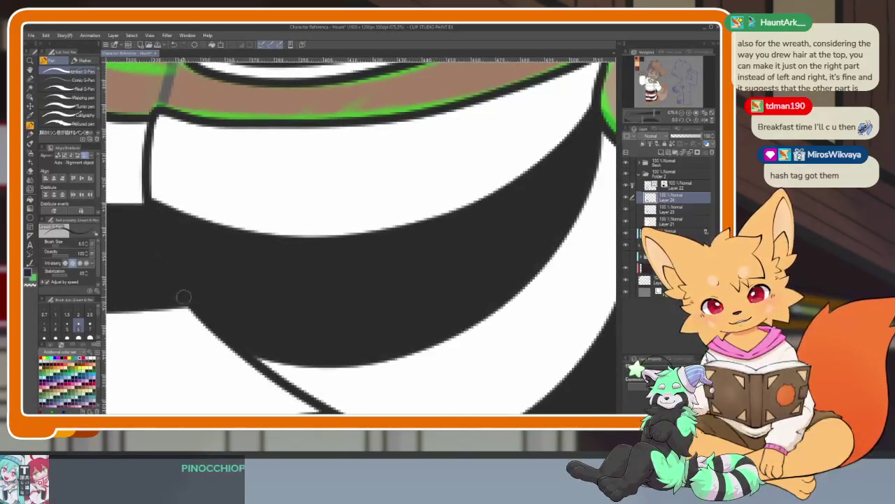
left_click_drag(301, 257, 400, 330)
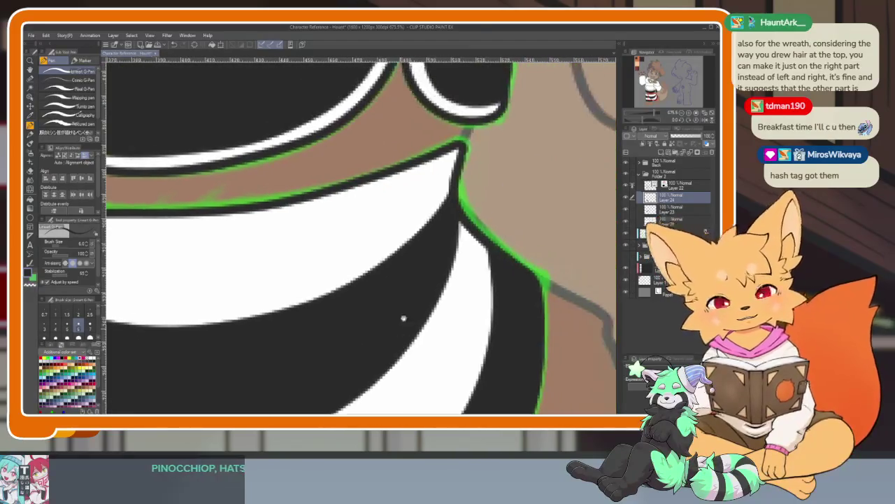
scroll(443, 256, "down", 3)
scroll(412, 256, "up", 4)
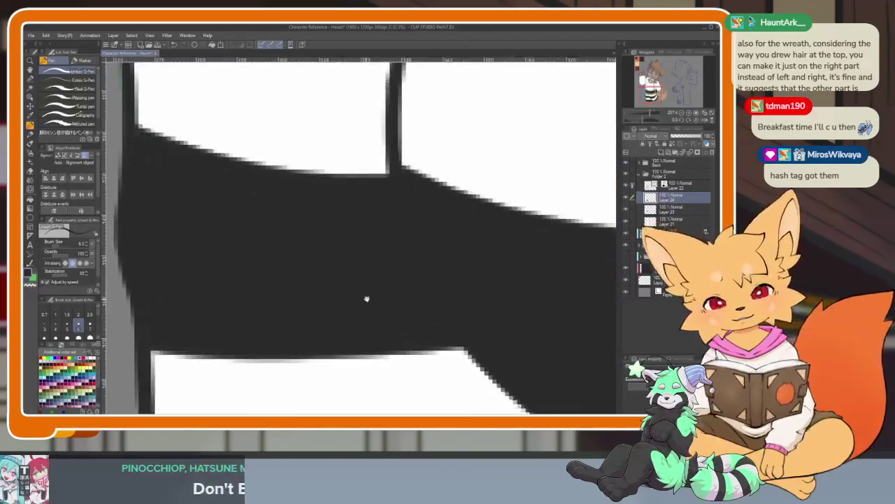
scroll(364, 300, "up", 2)
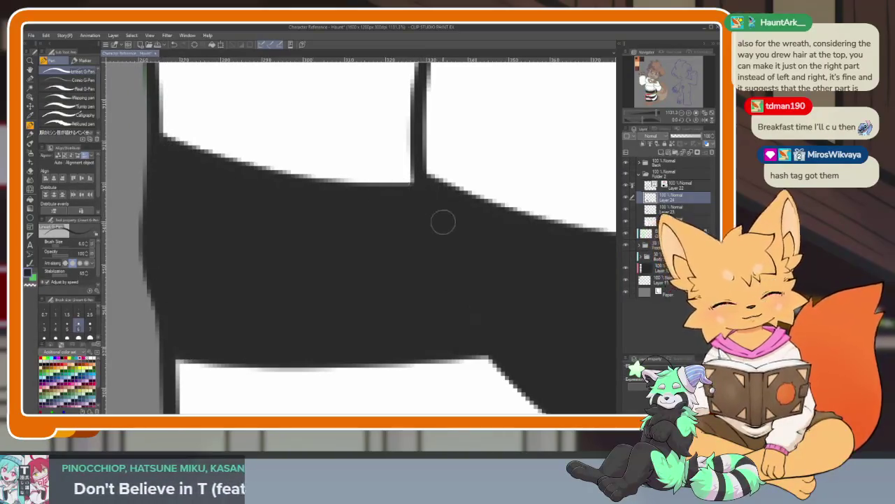
scroll(436, 216, "down", 5)
scroll(427, 280, "down", 2)
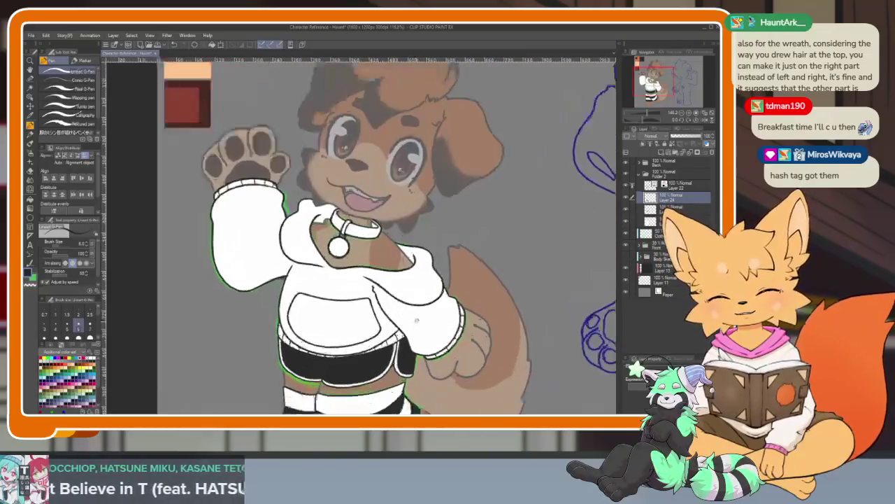
Step: Switch to the colour wheel and fill the hoodie dark grey on new Layer 25
scroll(413, 326, "up", 2)
scroll(403, 327, "up", 1)
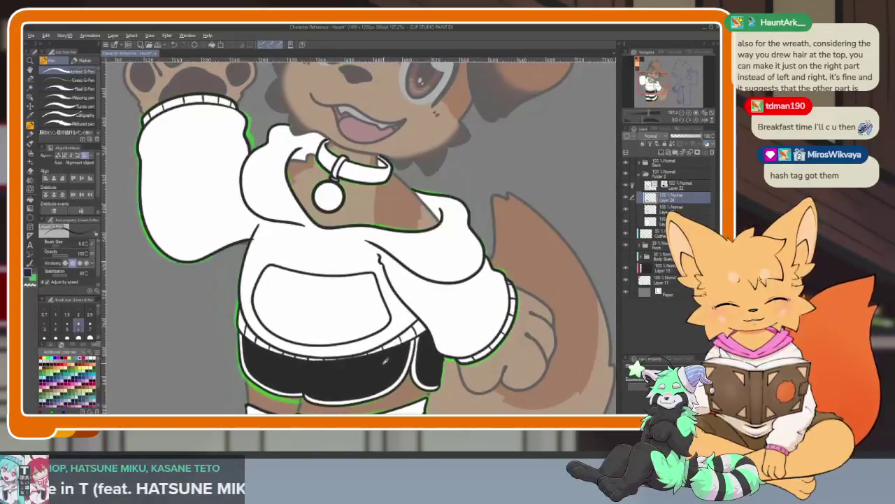
left_click(78, 353)
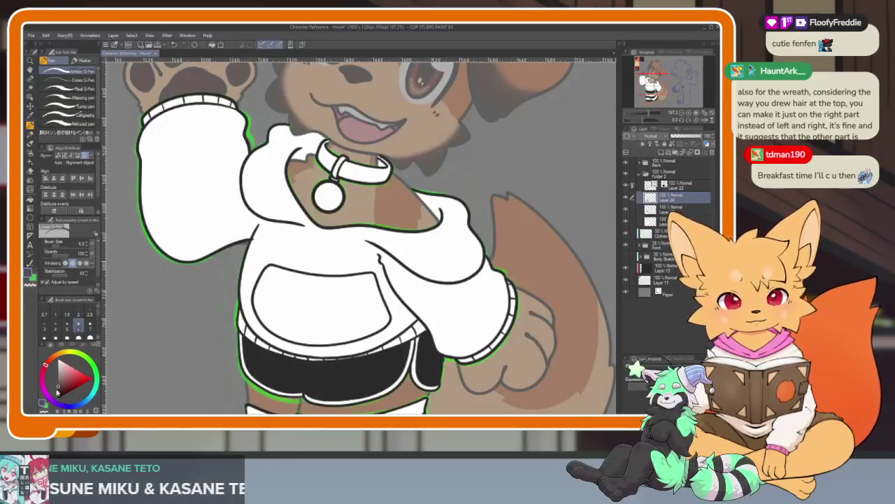
left_click(661, 152)
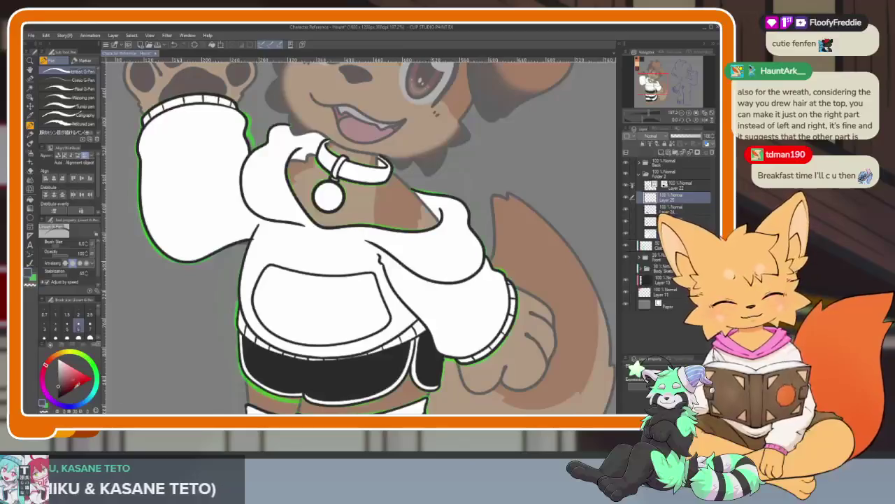
key("g")
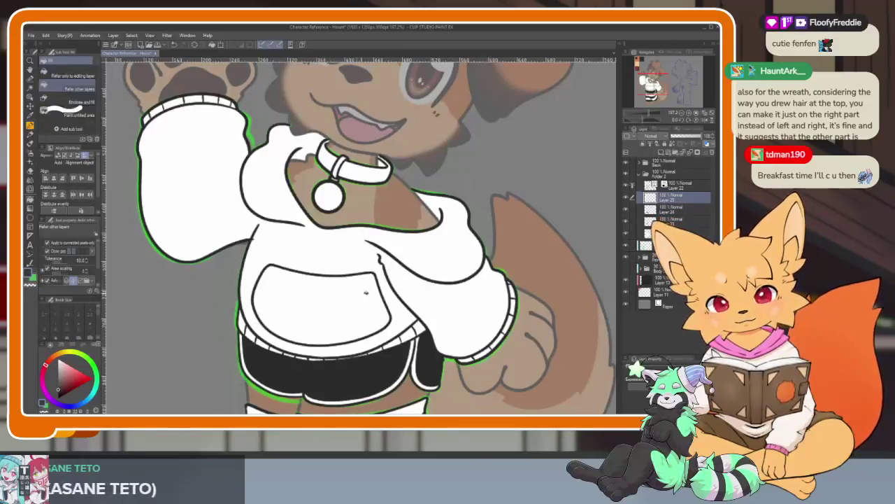
left_click(428, 137)
Step: Move Layer 25 below Layer 23 so the hoodie's white trim shows, then return to the G-Pen
scroll(427, 137, "down", 5)
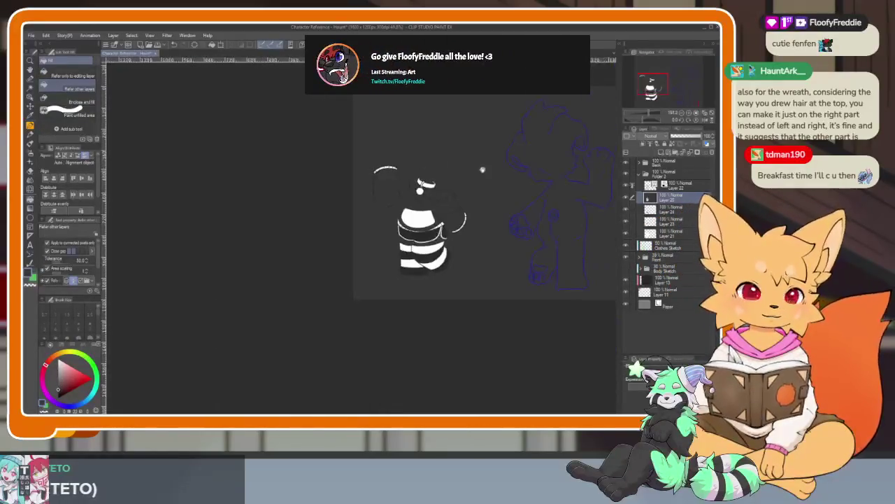
scroll(440, 226, "up", 7)
scroll(436, 221, "down", 1)
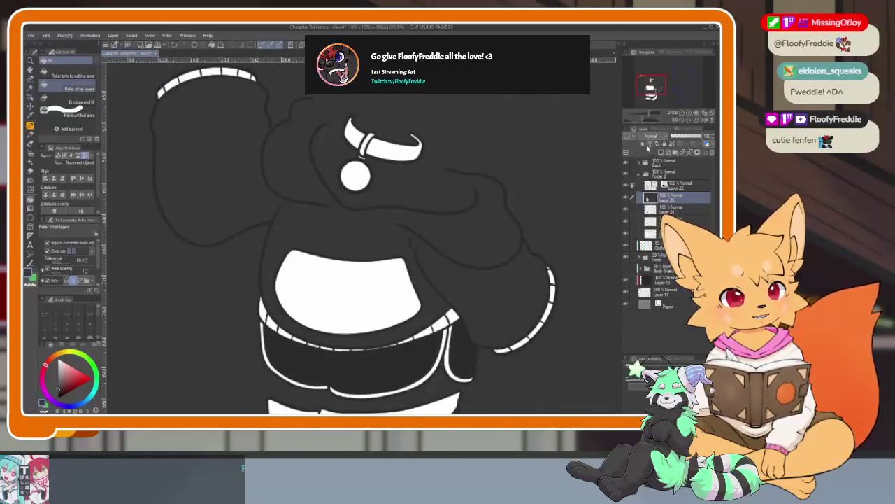
left_click_drag(654, 198, 655, 224)
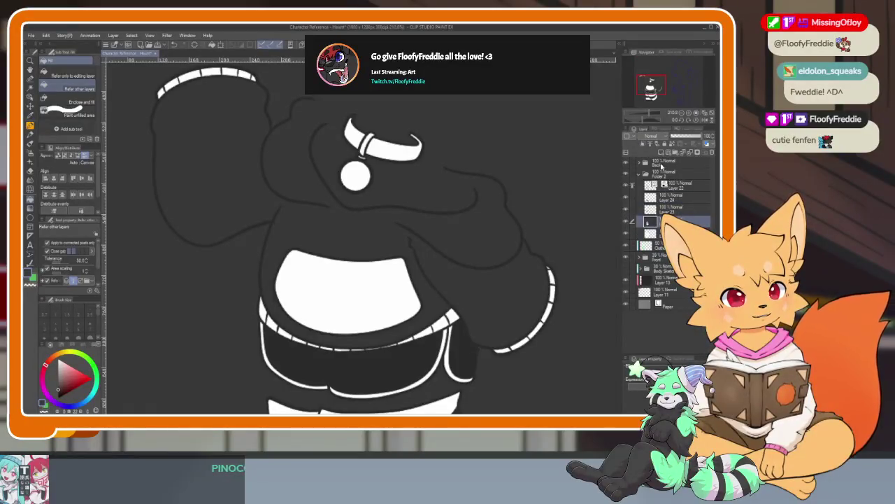
scroll(472, 284, "down", 5)
scroll(451, 322, "up", 3)
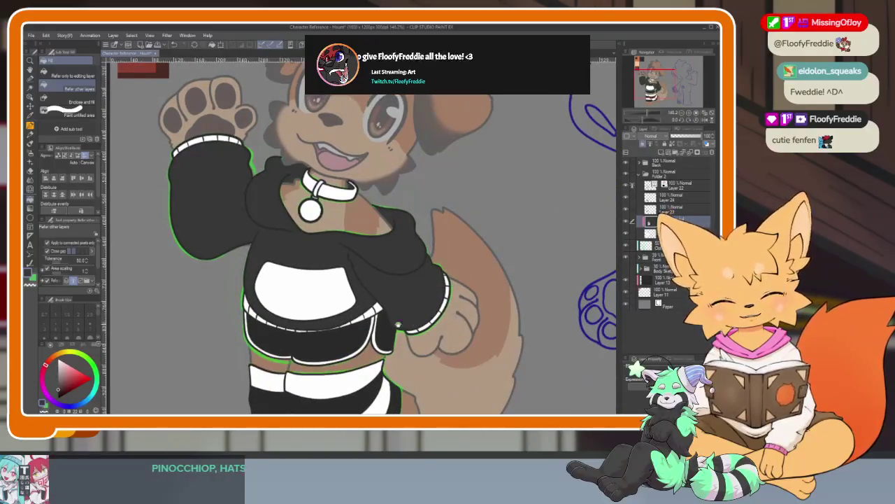
scroll(421, 300, "down", 3)
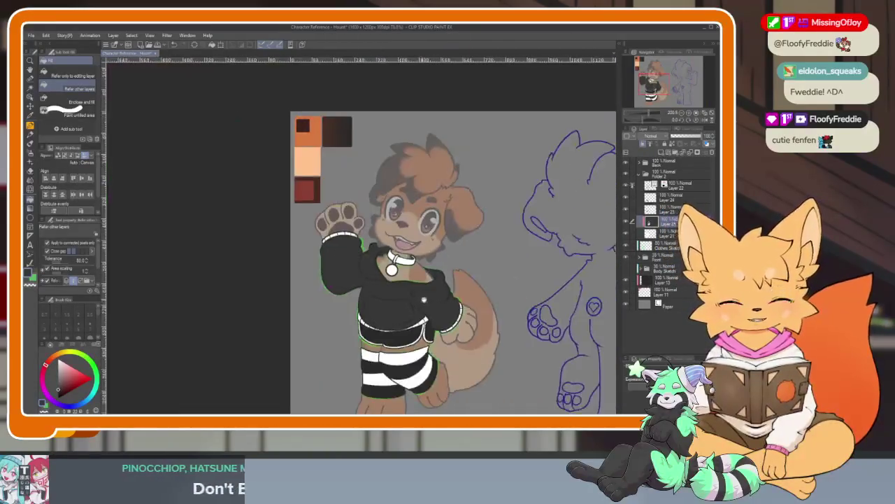
scroll(421, 300, "up", 3)
scroll(448, 280, "up", 1)
scroll(482, 168, "up", 1)
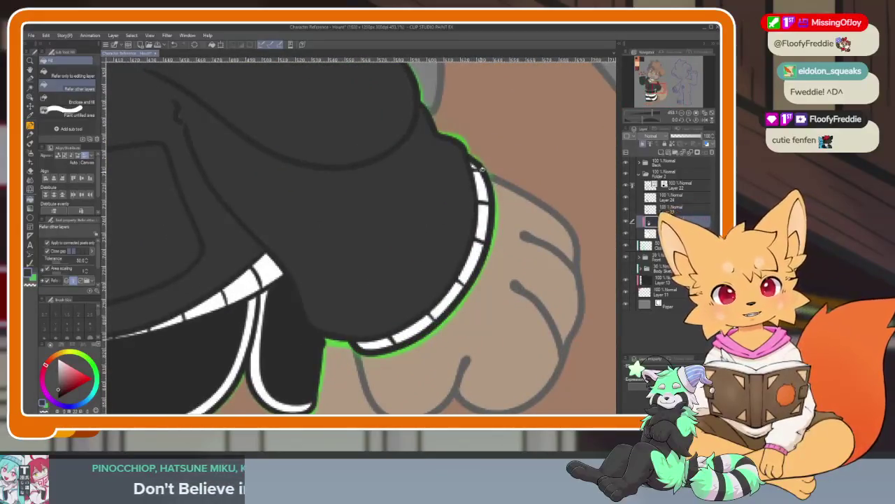
key("p")
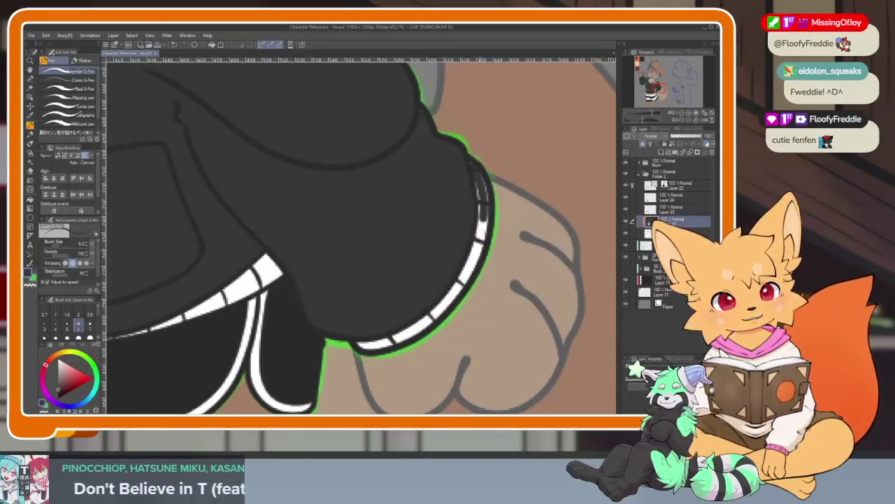